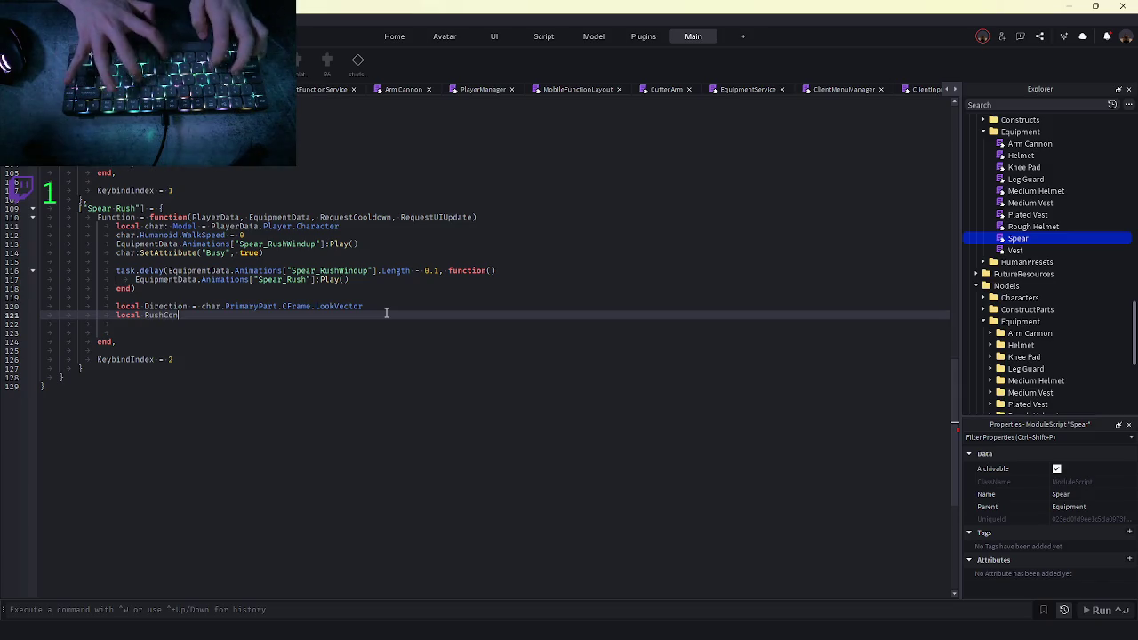
Set RushConnection to RunService.Heartbeat:Connect with a function(dt) callback
type("nection")
key("Return")
key("Return")
type("ruhs")
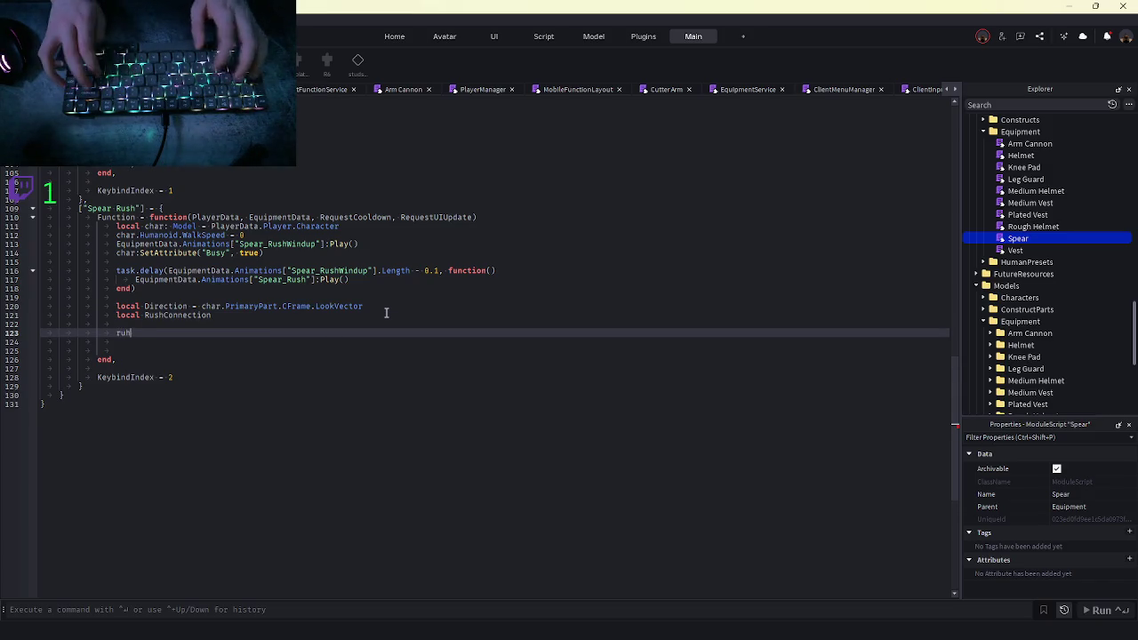
key("BackSpace")
key("BackSpace")
type("ush")
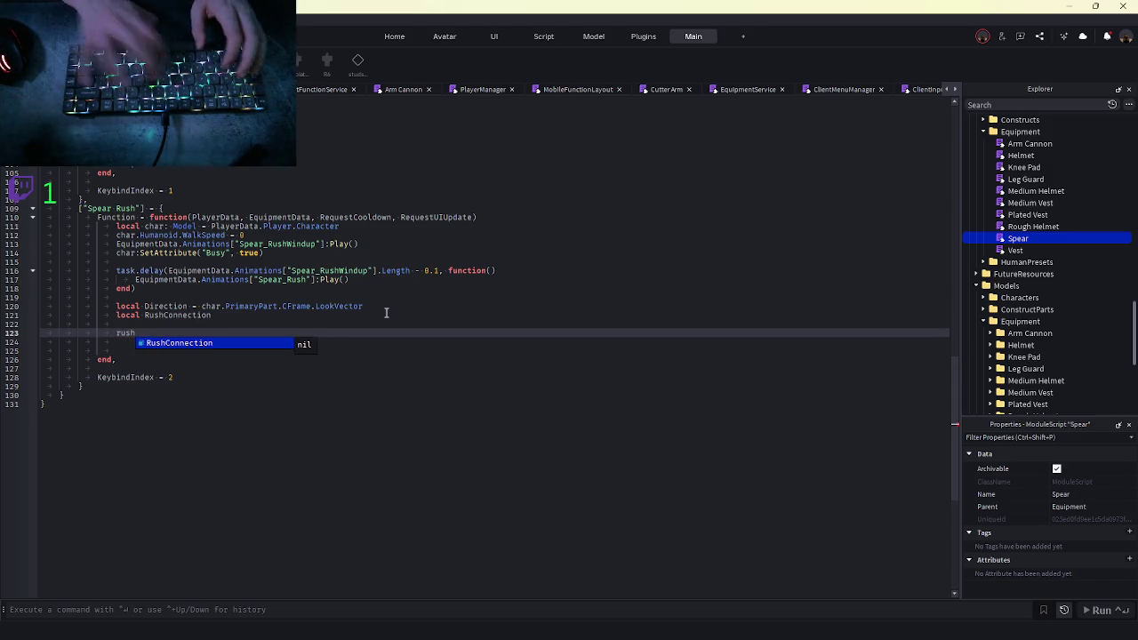
key("Tab")
type("= RunService.Heartbeat:Connect(f")
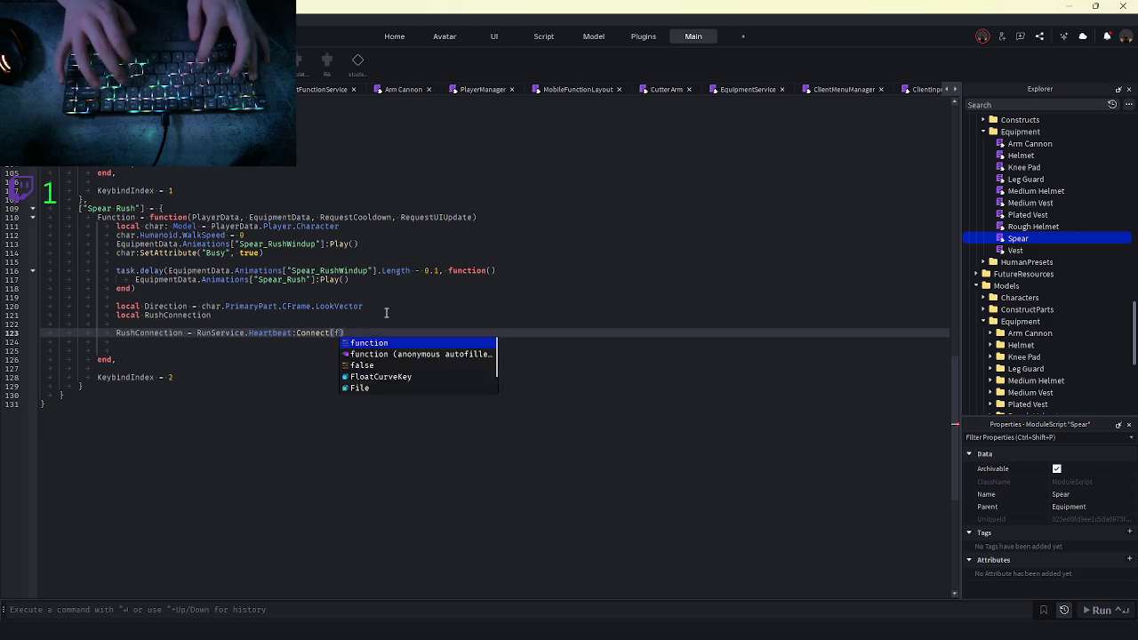
key("Tab")
type("(function(dt")
key("Return")
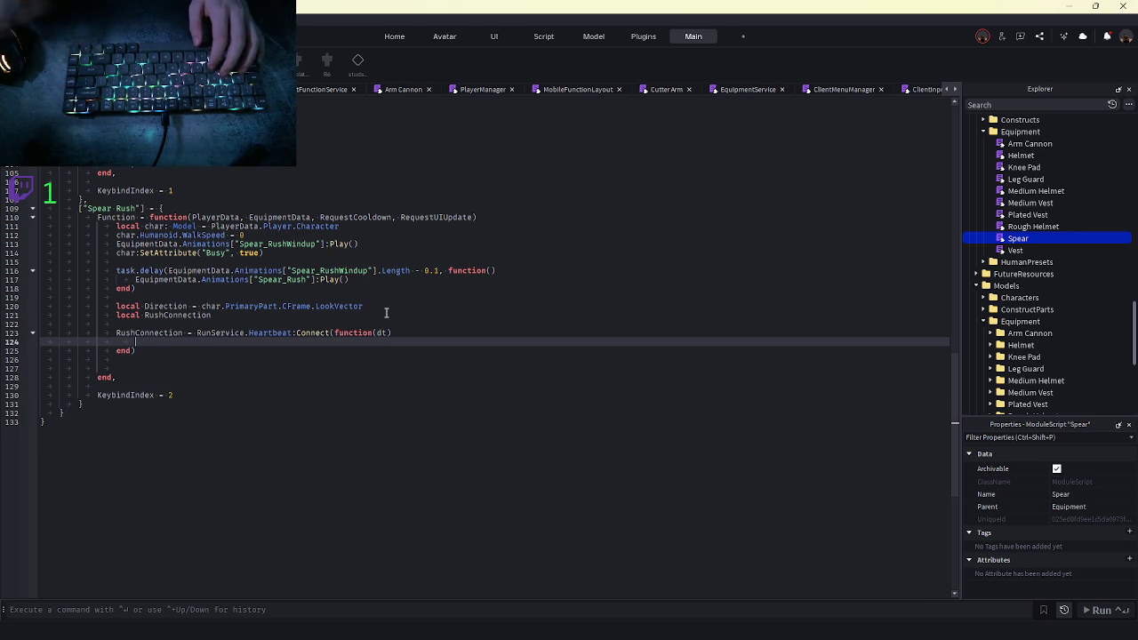
Fill the callback with char:MoveTo(char.PrimaryPart.CFrame + Direction), then start a playtest
scroll(386, 312, "up", 1)
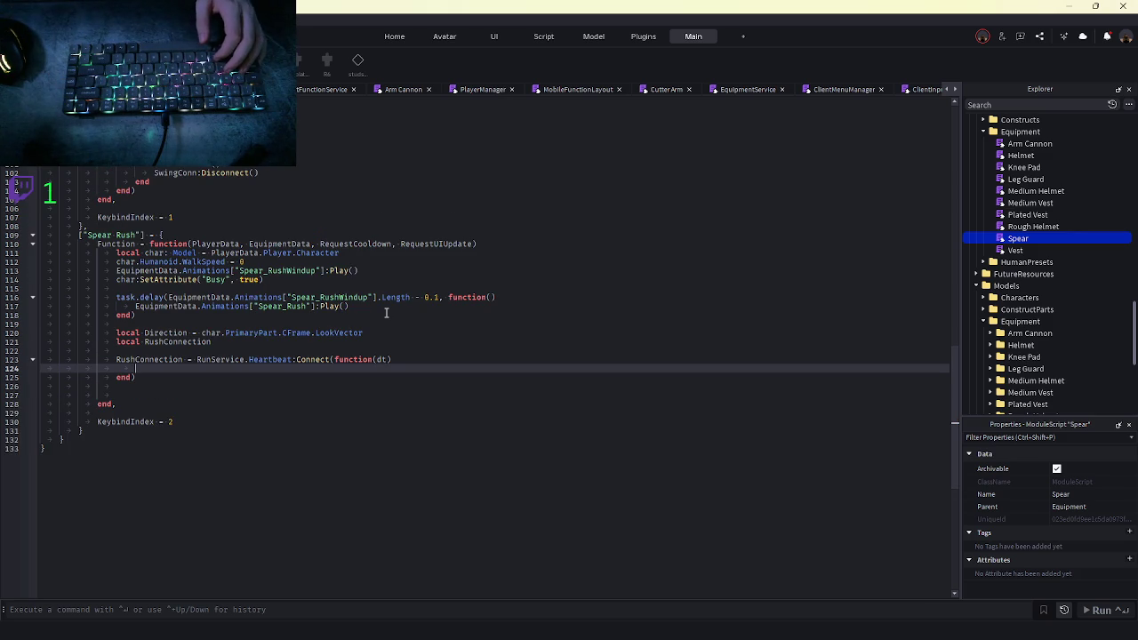
type("ch")
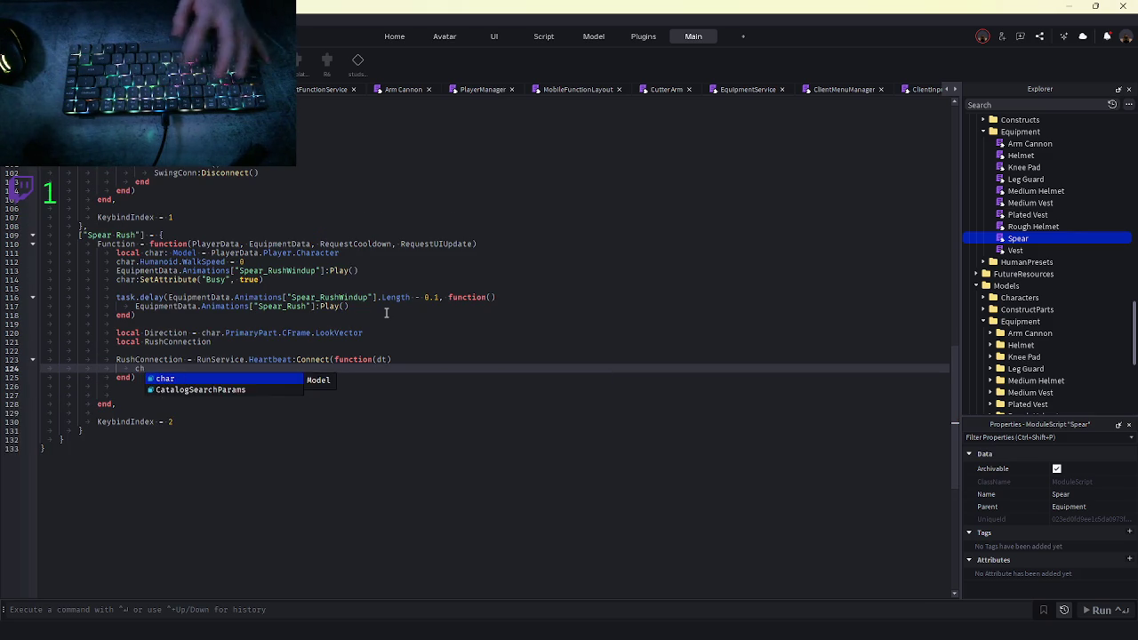
type("ar:Mov")
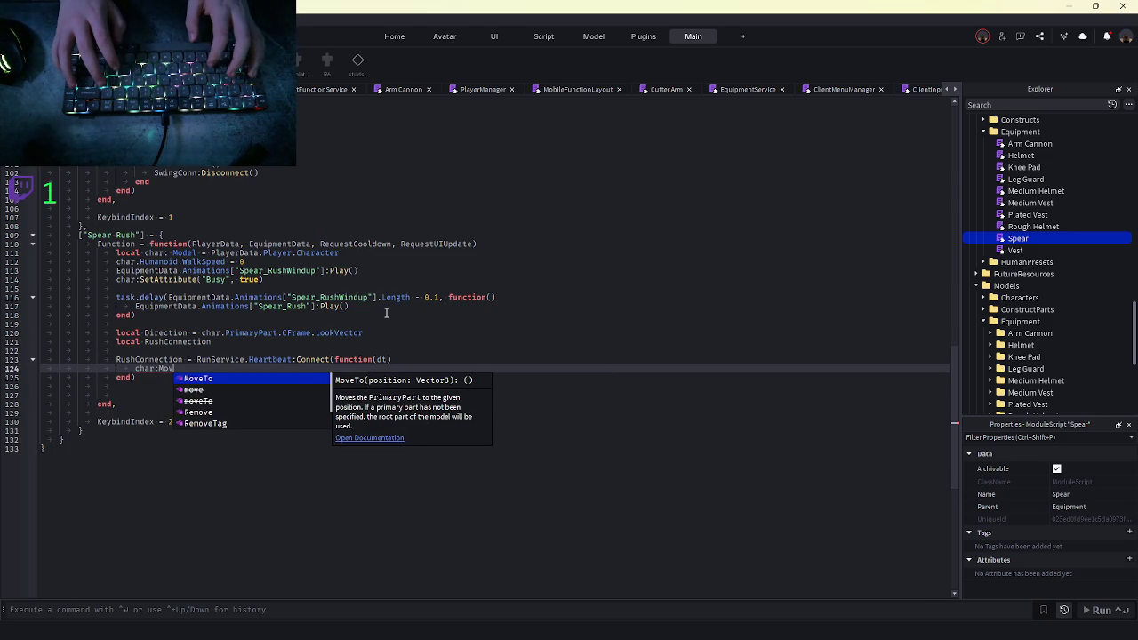
key("Tab")
type("(")
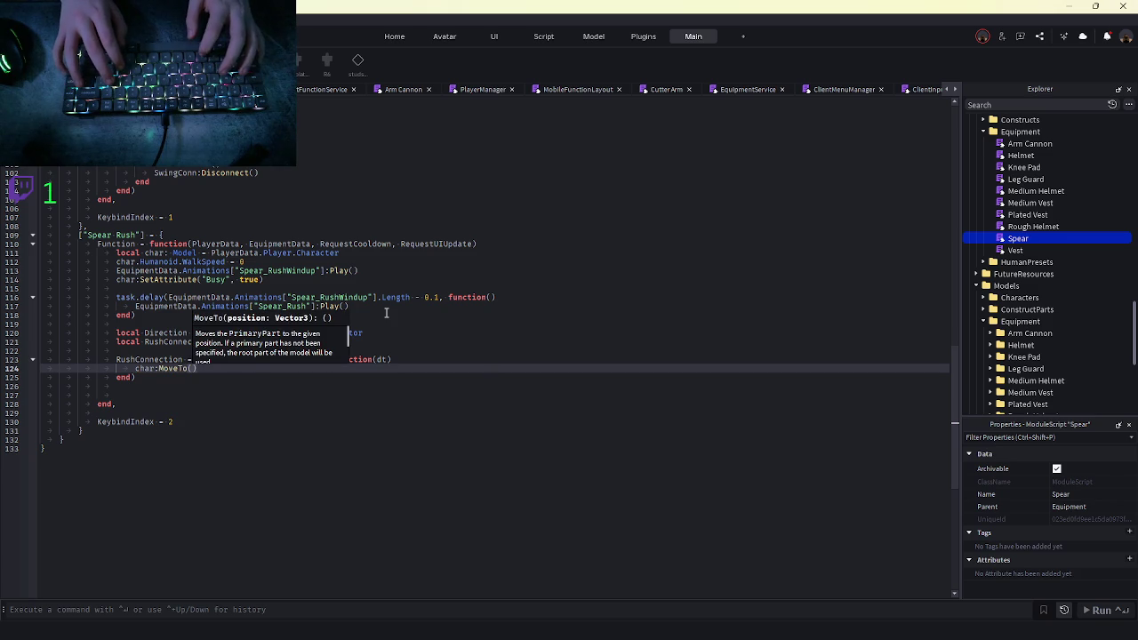
left_click(365, 393)
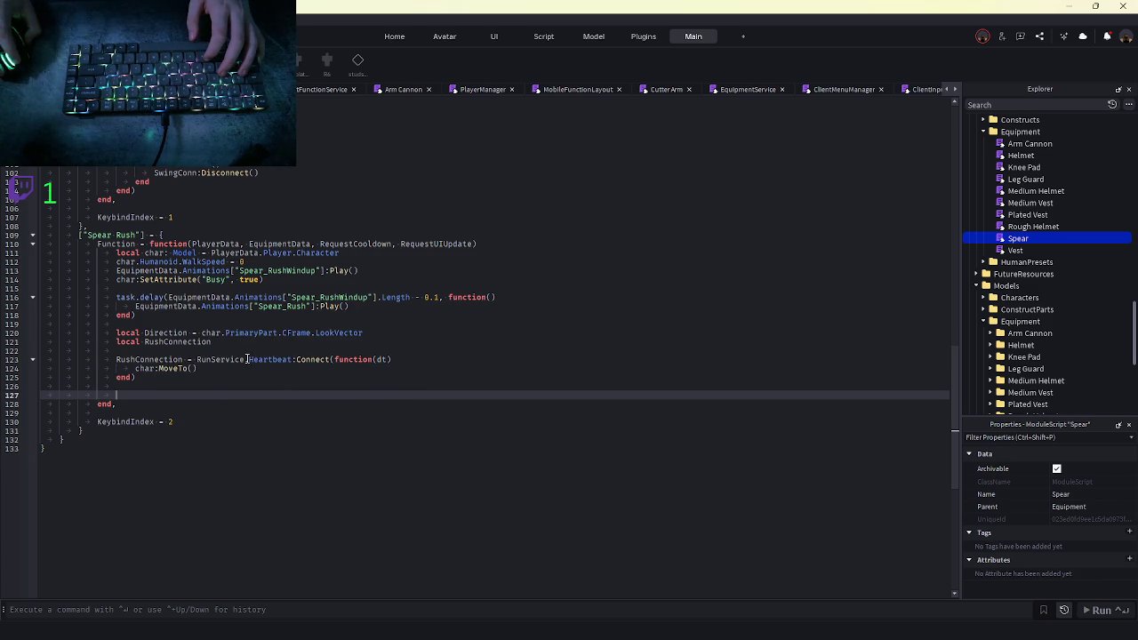
left_click(190, 371)
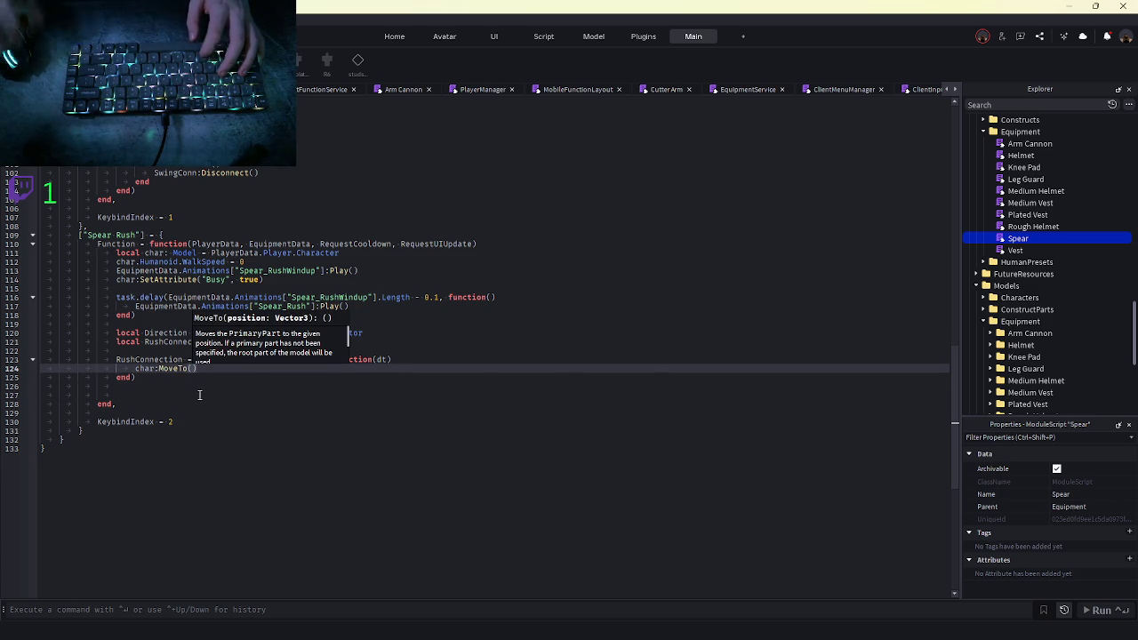
type("char.p")
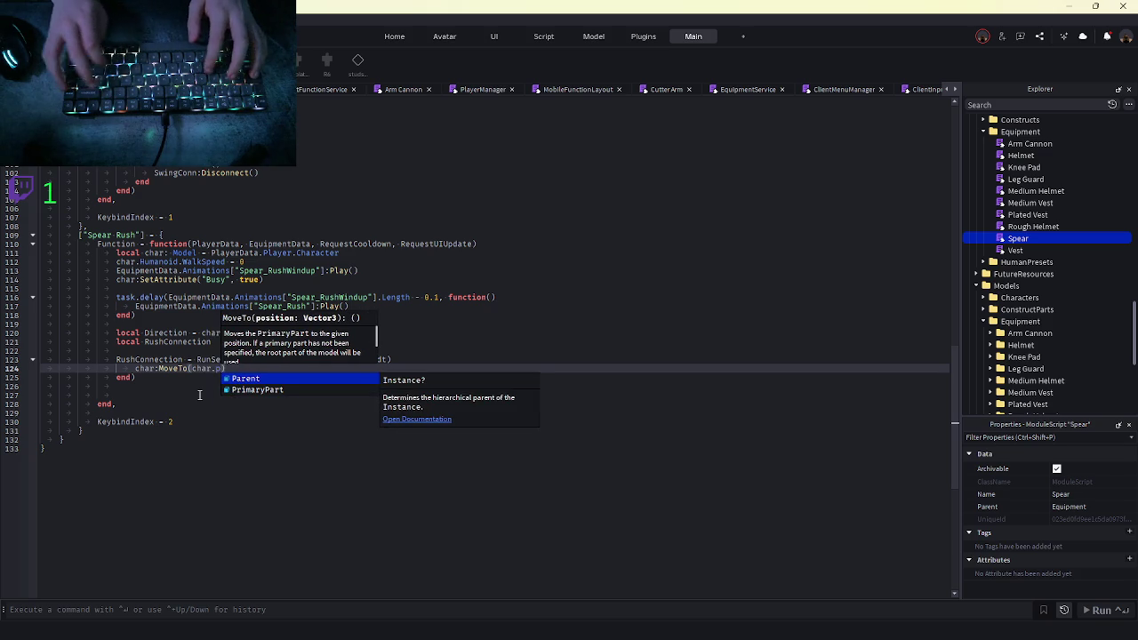
key("Down")
key("Tab")
type(".C")
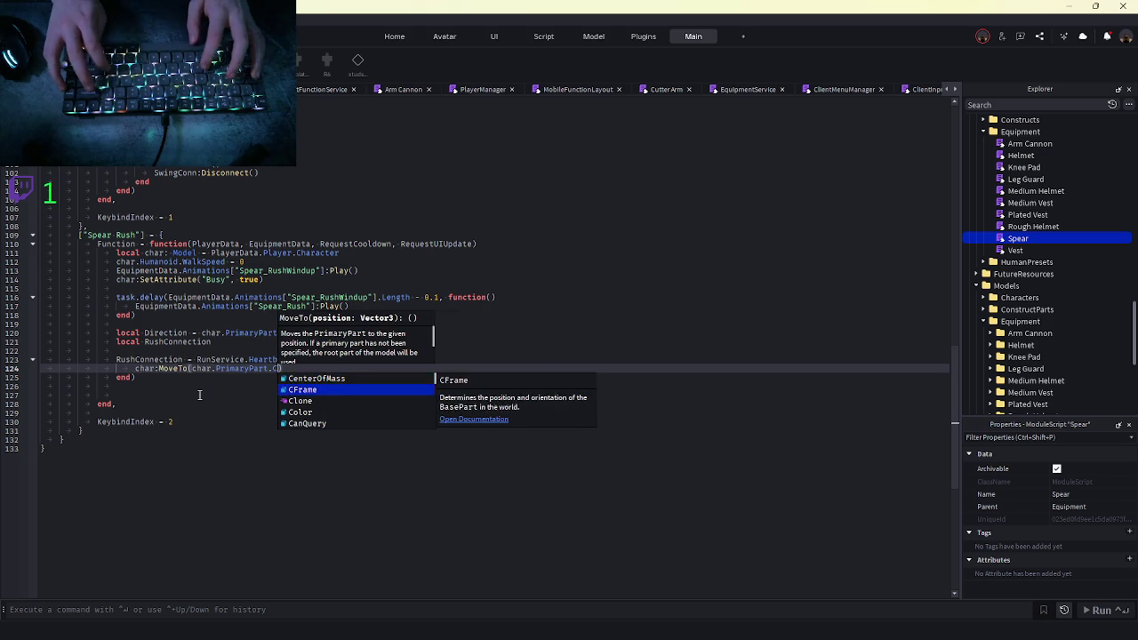
key("Tab")
type("+ Direction")
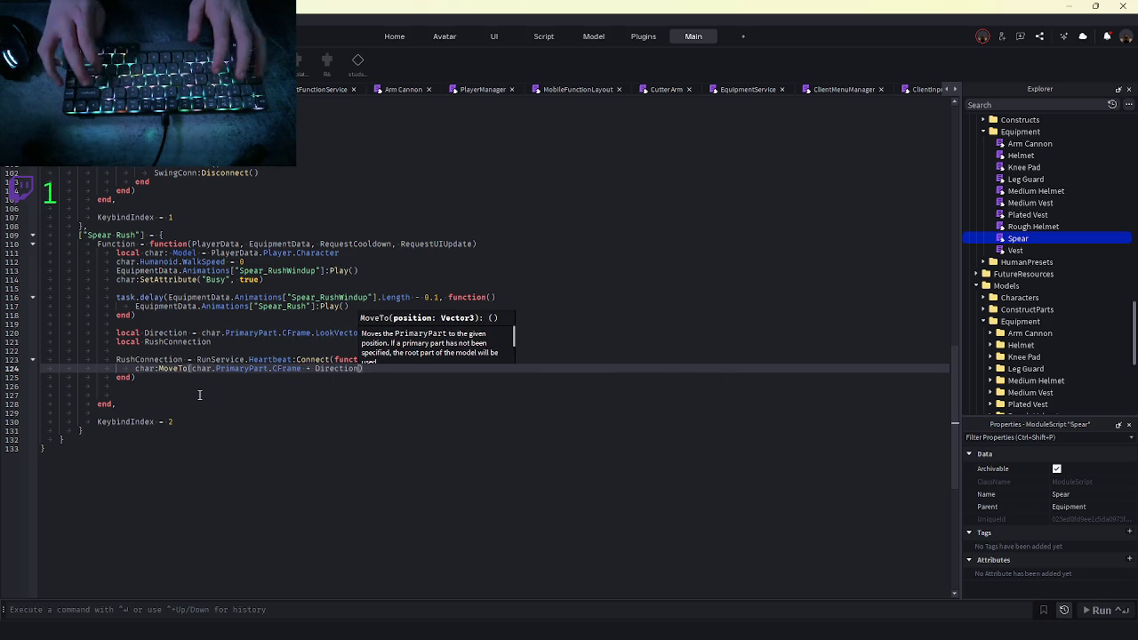
key("Down")
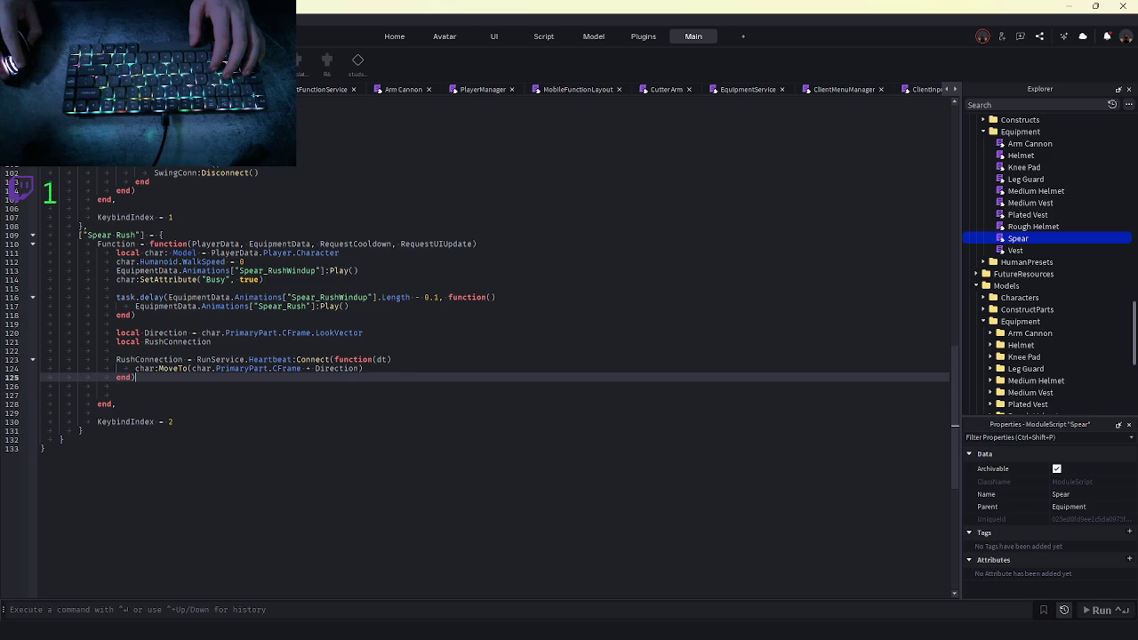
key("F5")
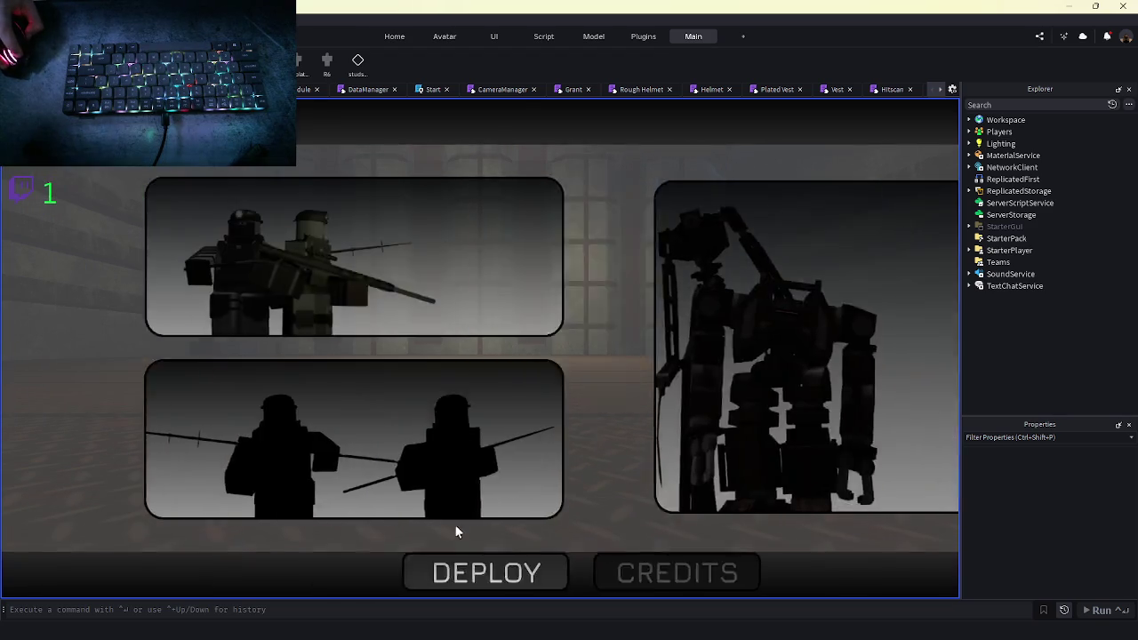
Deploy into the game, toggle Shift-lock on and off, then stop the playtest
left_click(374, 572)
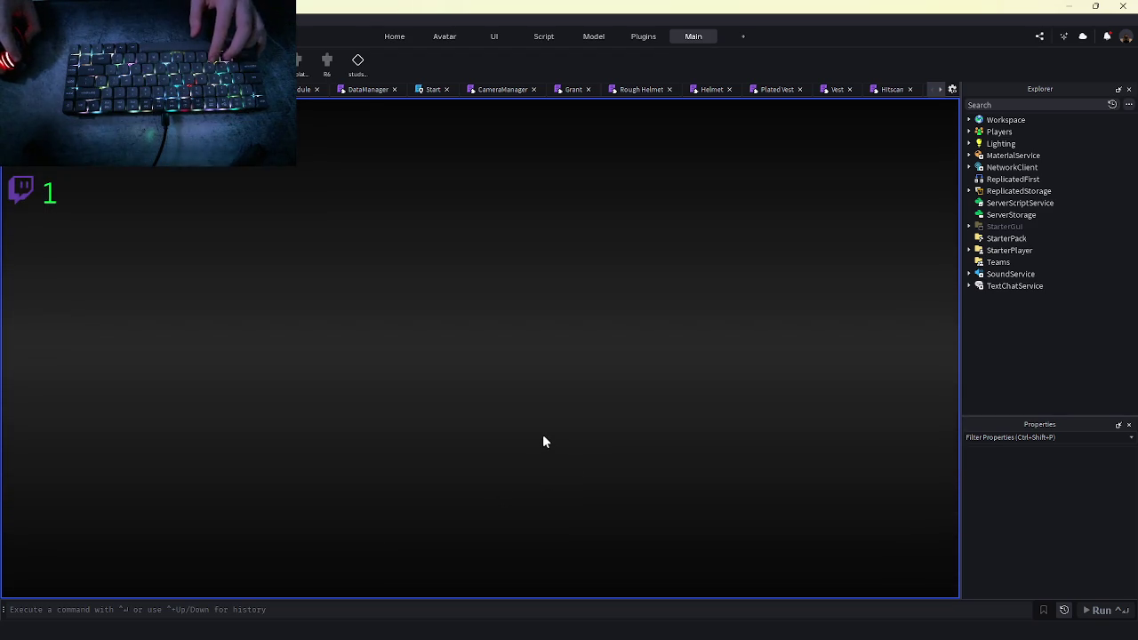
key("super")
left_click(781, 373)
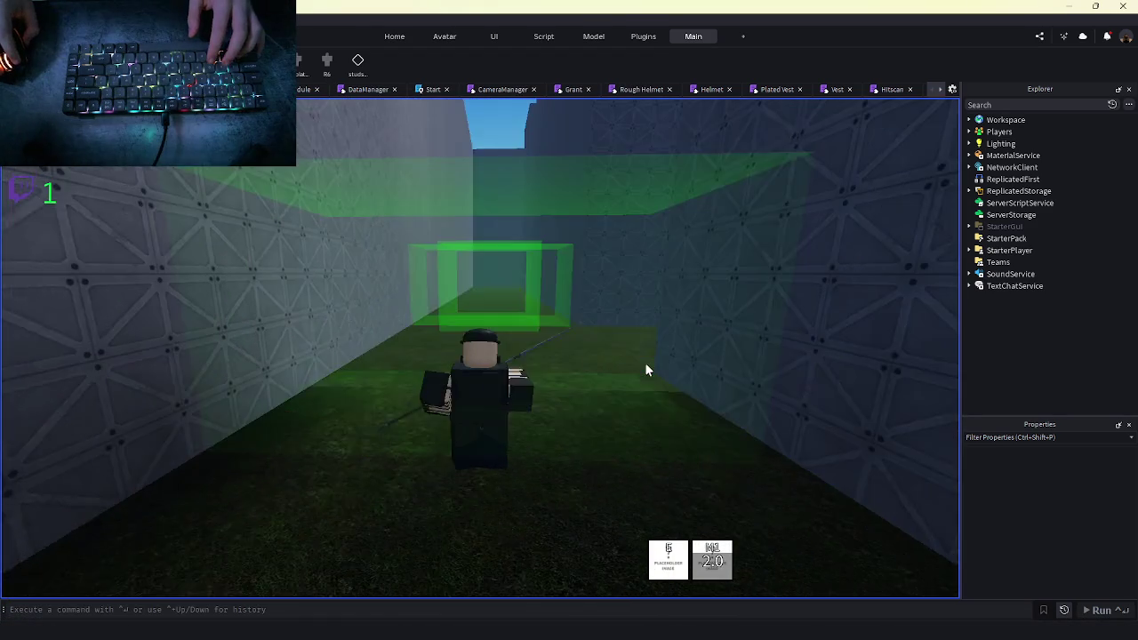
key("shift")
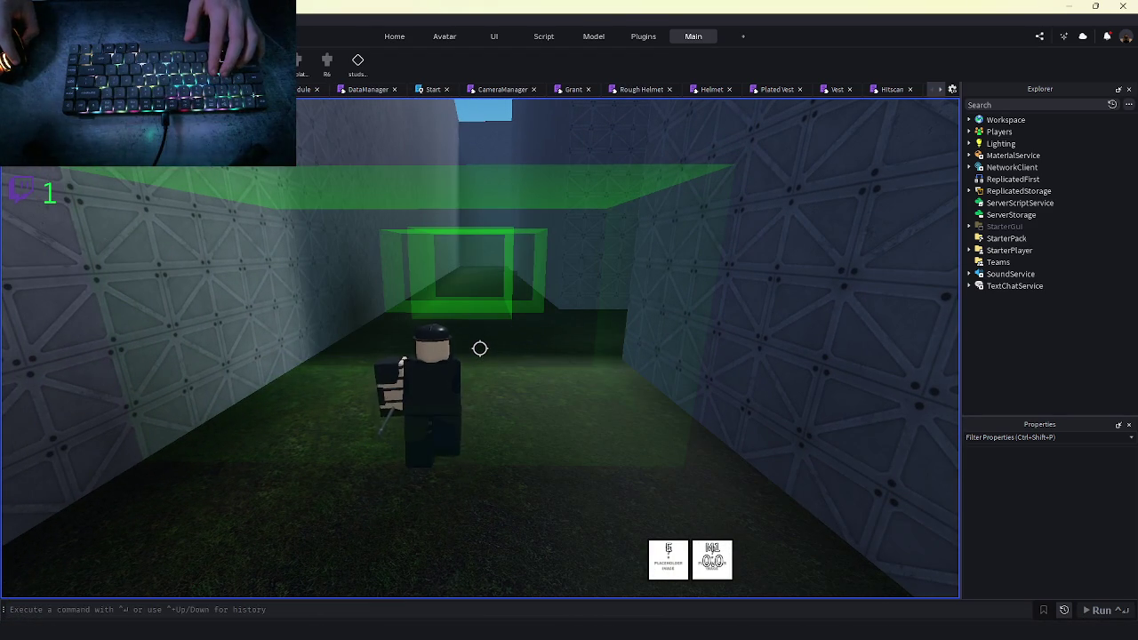
key("shift")
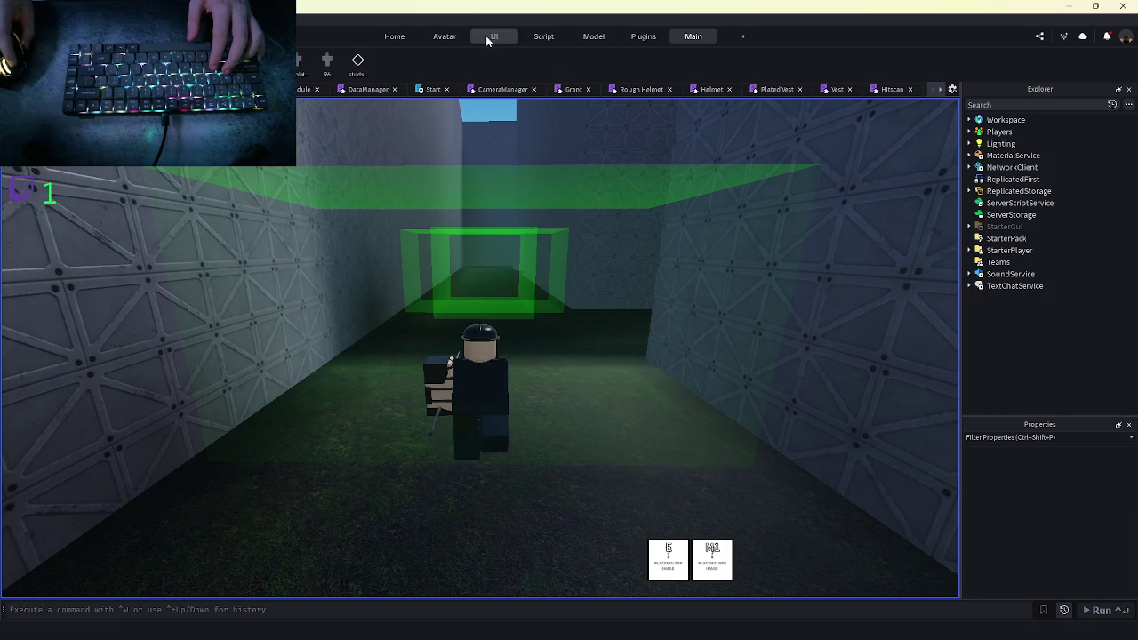
left_click(494, 36)
key("shift+F5")
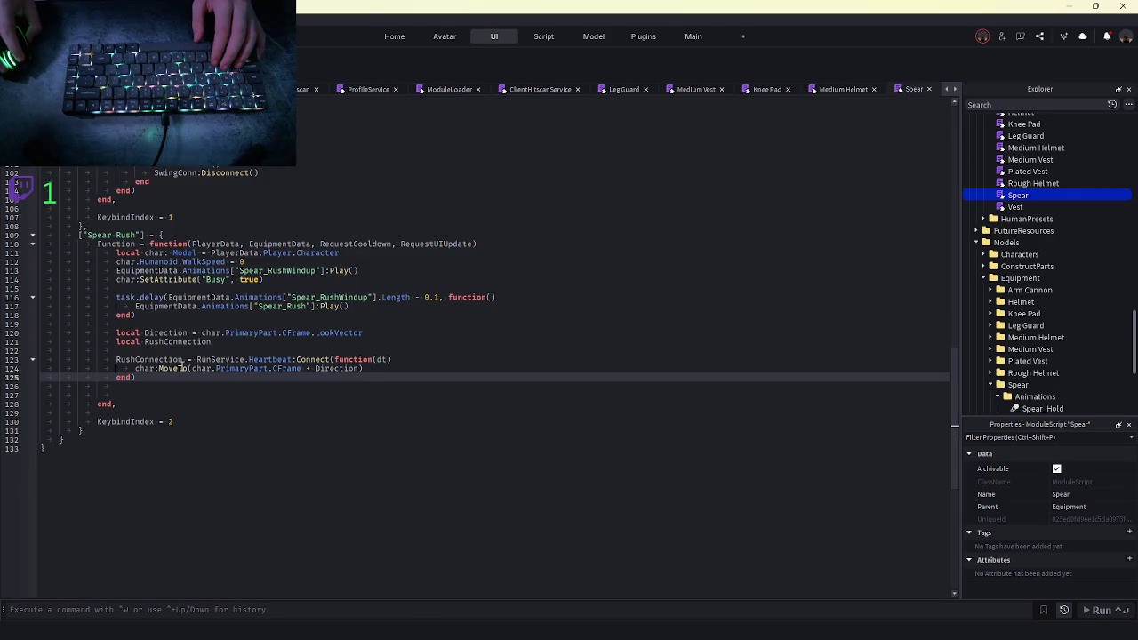
Copy the WalkSpeed = 0 line into the Heartbeat callback, change it to 20, and playtest
double_click(178, 368)
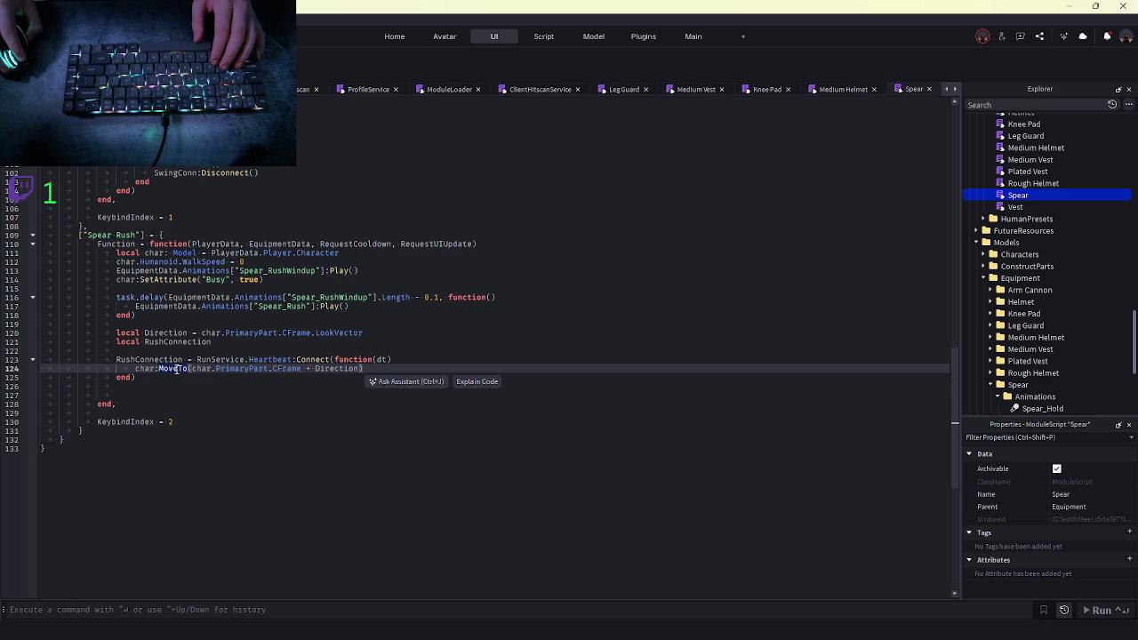
triple_click(233, 263)
key("ctrl+c")
left_click(416, 361)
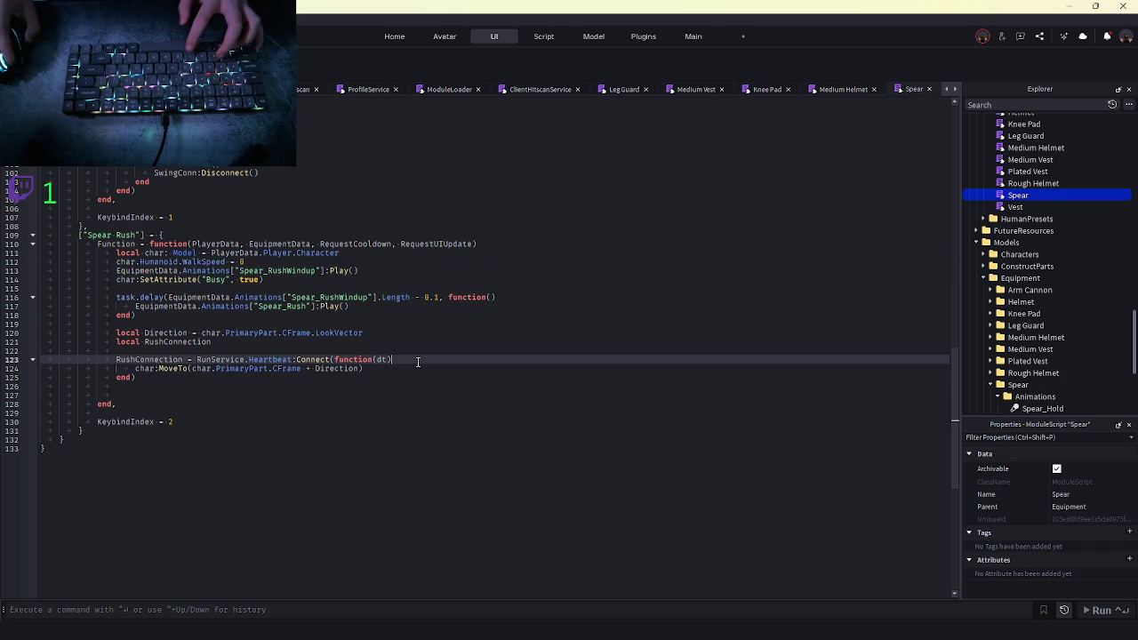
key("Return")
key("ctrl+v")
key("BackSpace")
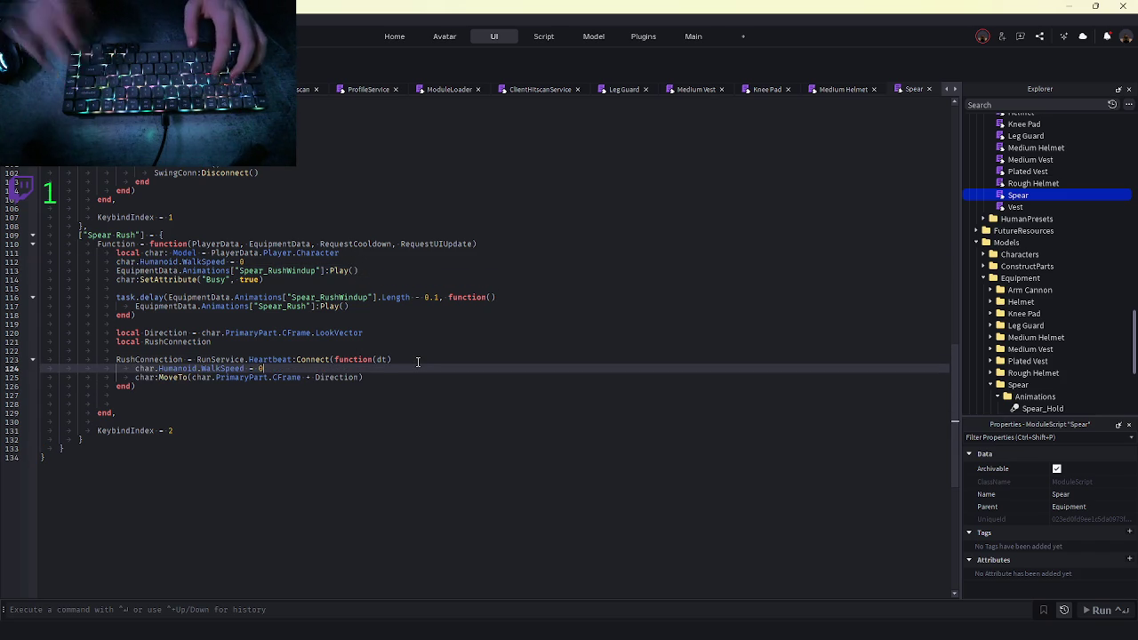
type("3")
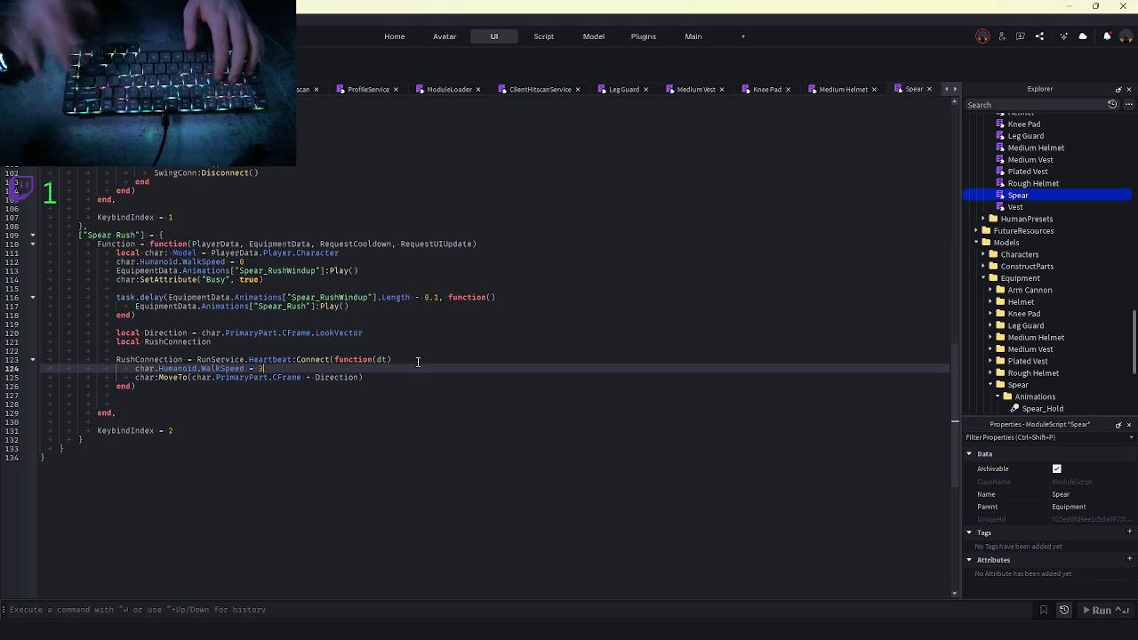
key("BackSpace")
type("20")
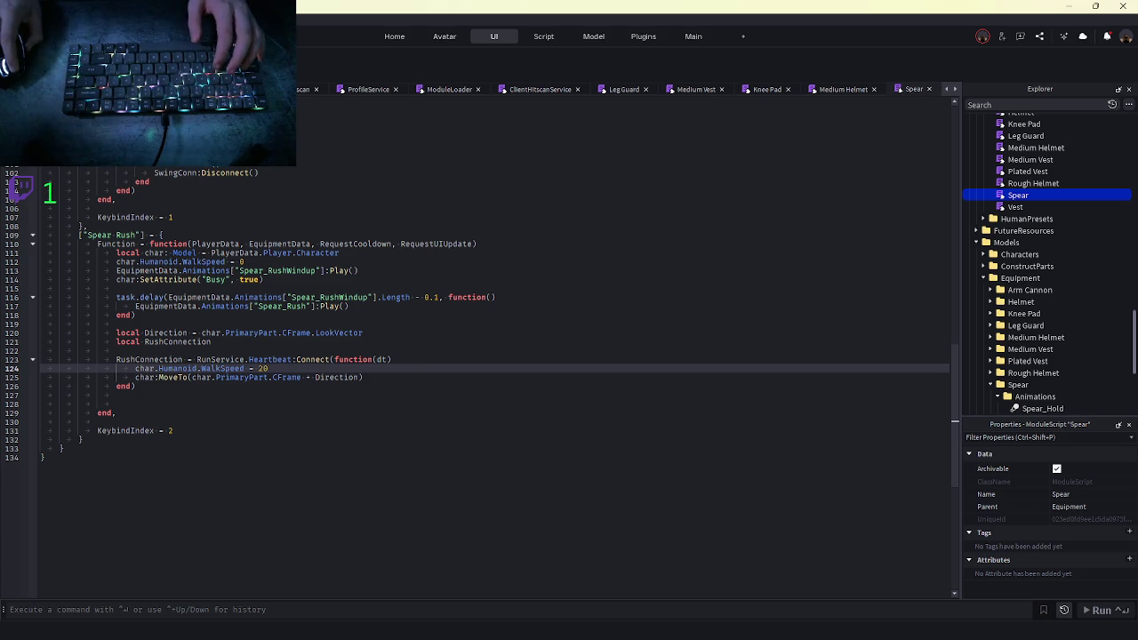
key("F5")
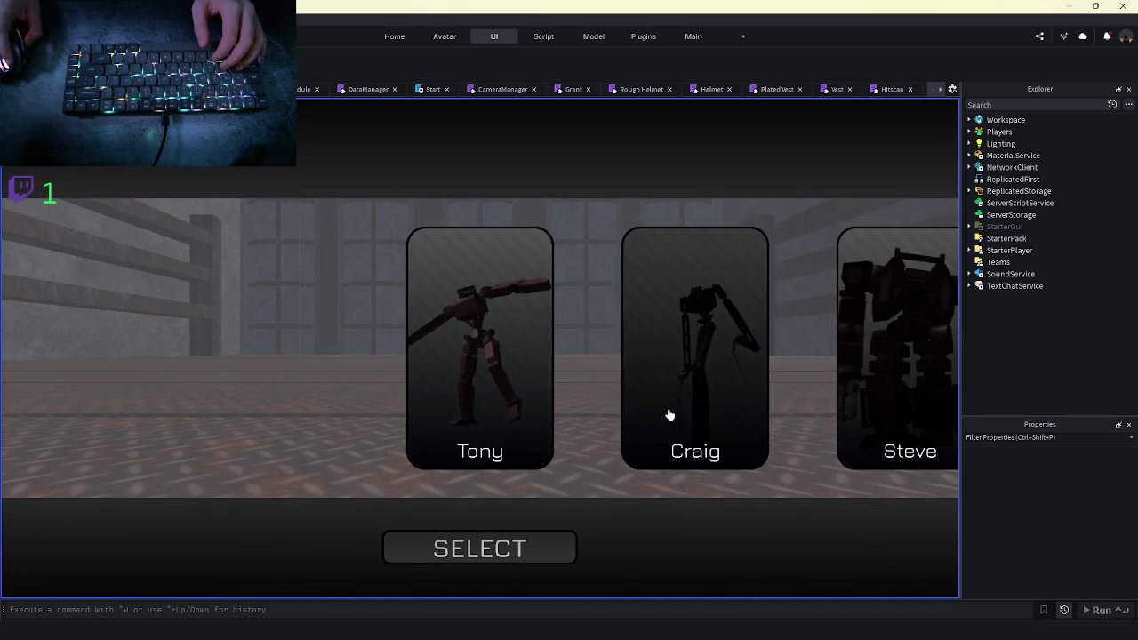
Choose a character and deploy into the test map
left_click(670, 415)
left_click(267, 406)
left_click(498, 553)
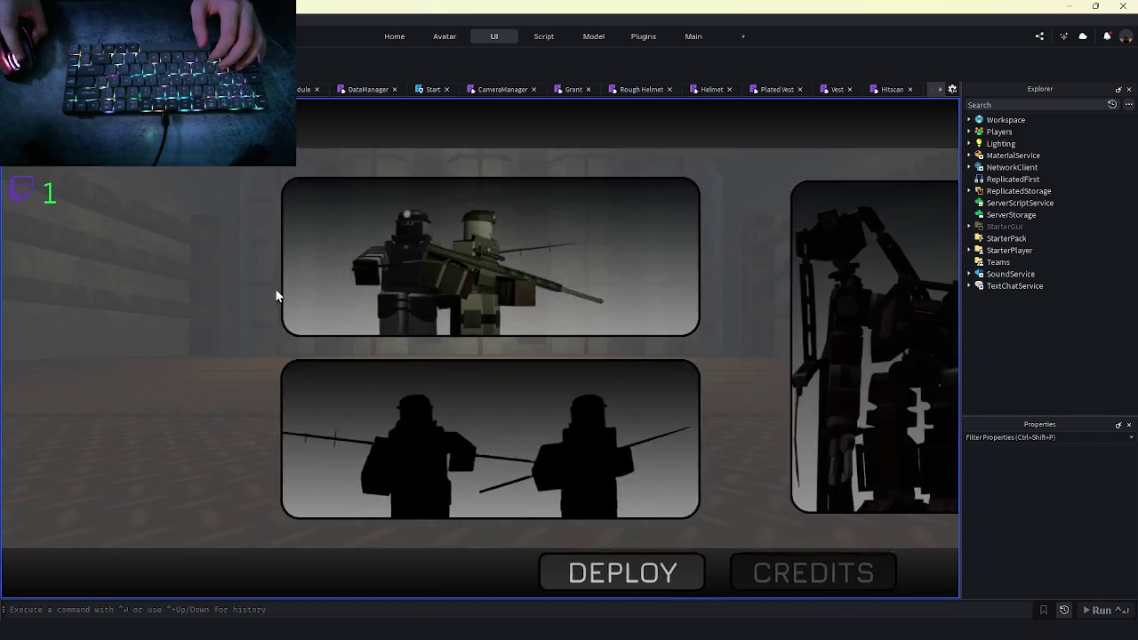
left_click(278, 295)
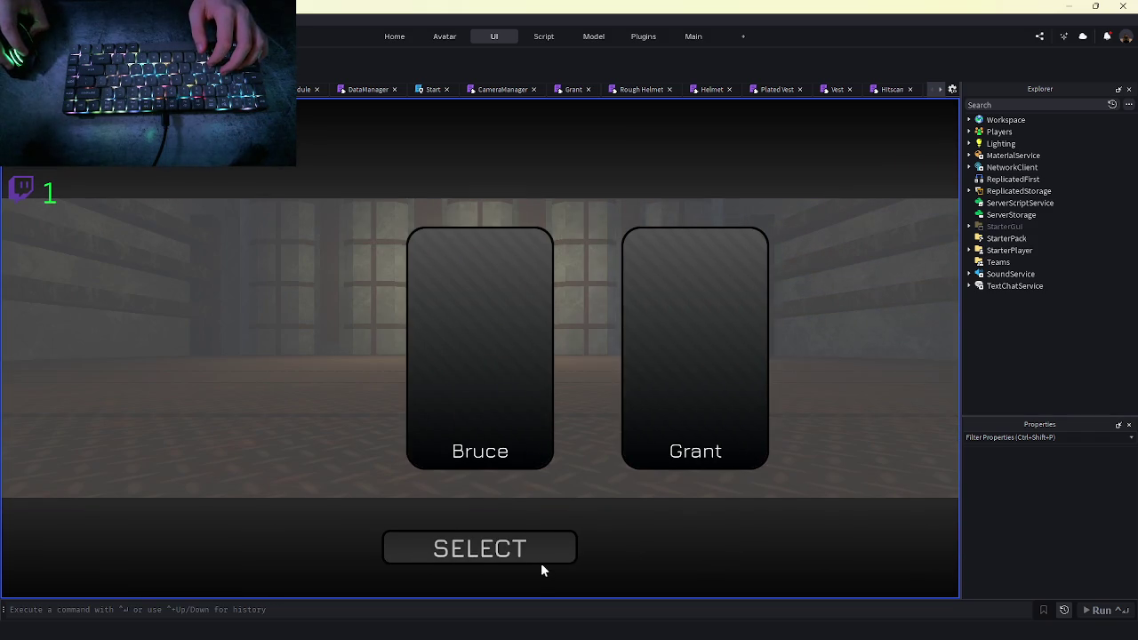
left_click(540, 560)
left_click(428, 569)
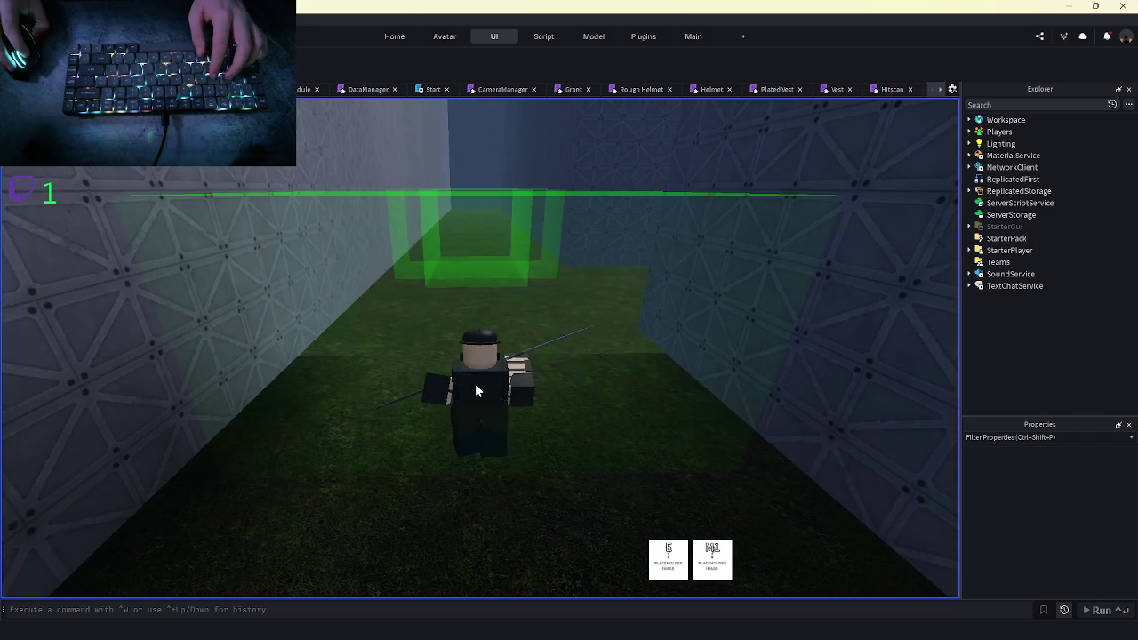
Walk the spear character through the corridor, then return to the scripting tools
key("w")
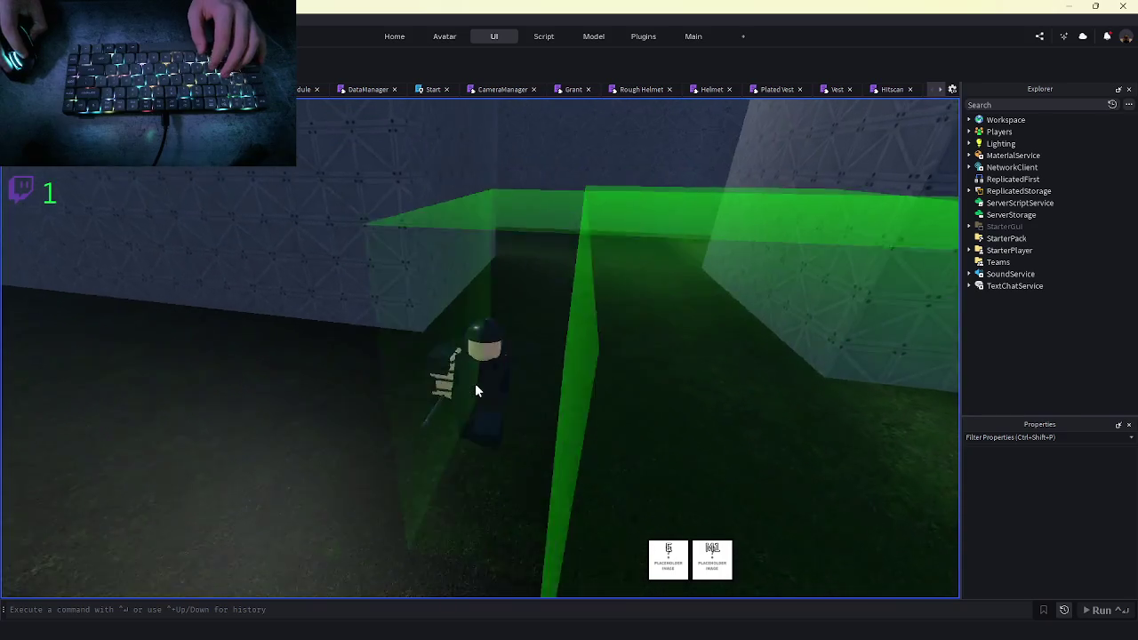
key("w")
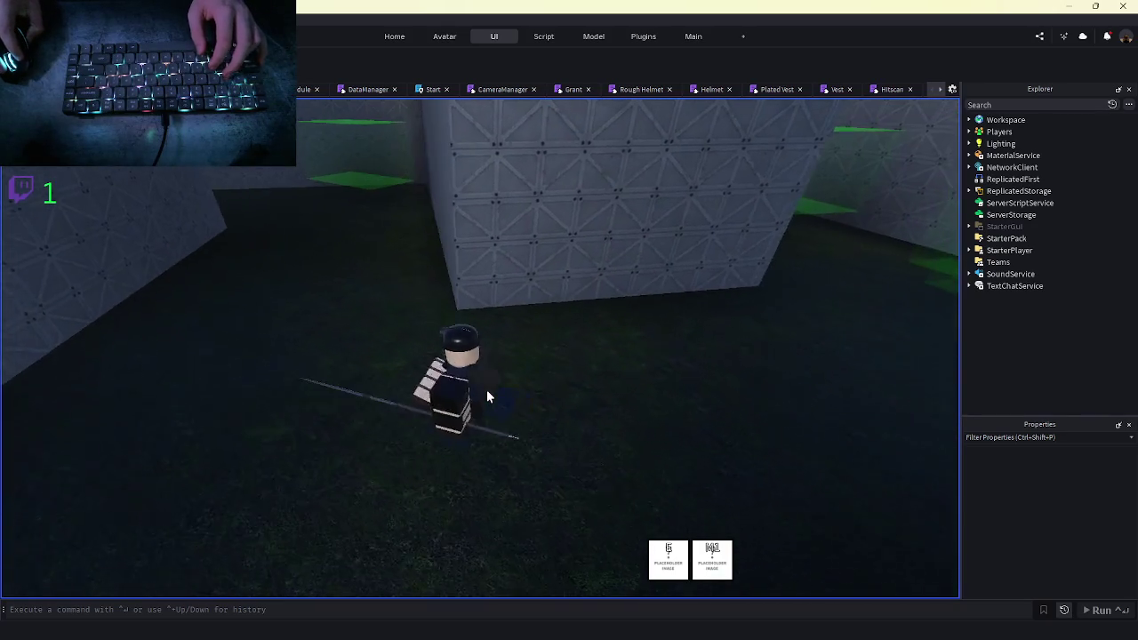
left_click(543, 35)
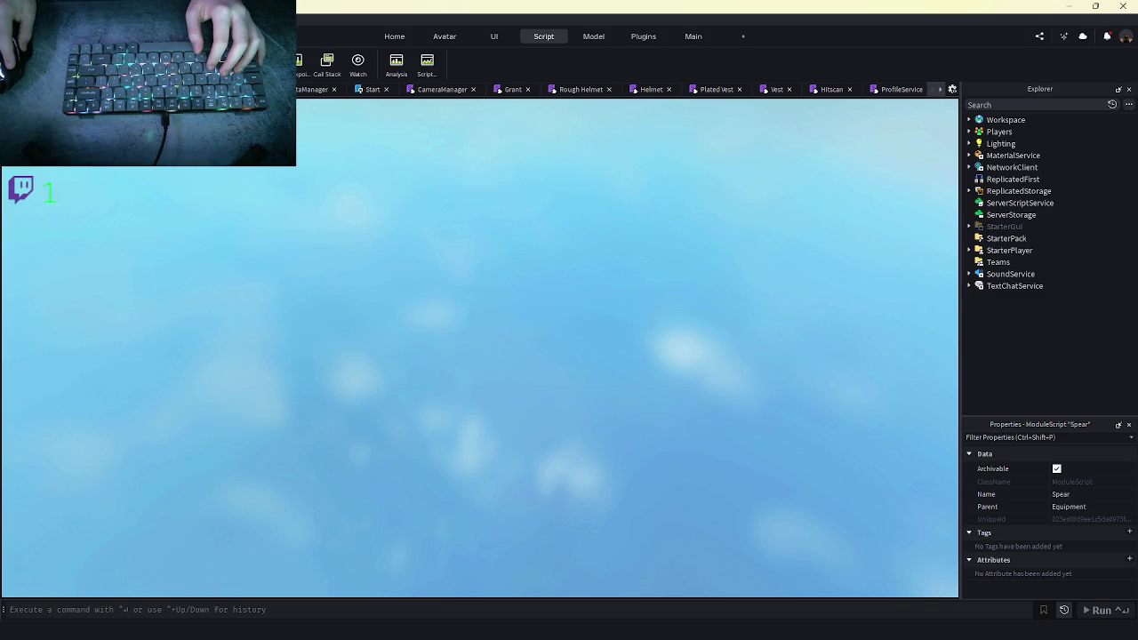
In the Spear module, change the MoveTo target to PrimaryPart.Position + Direction
double_click(1017, 194)
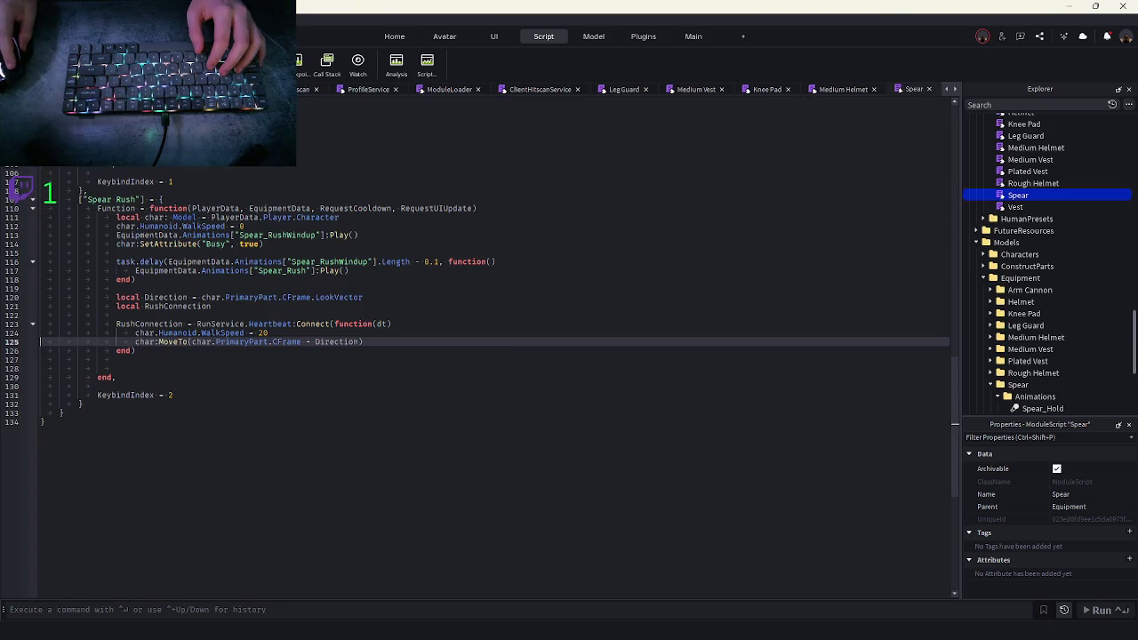
double_click(336, 342)
type("cf")
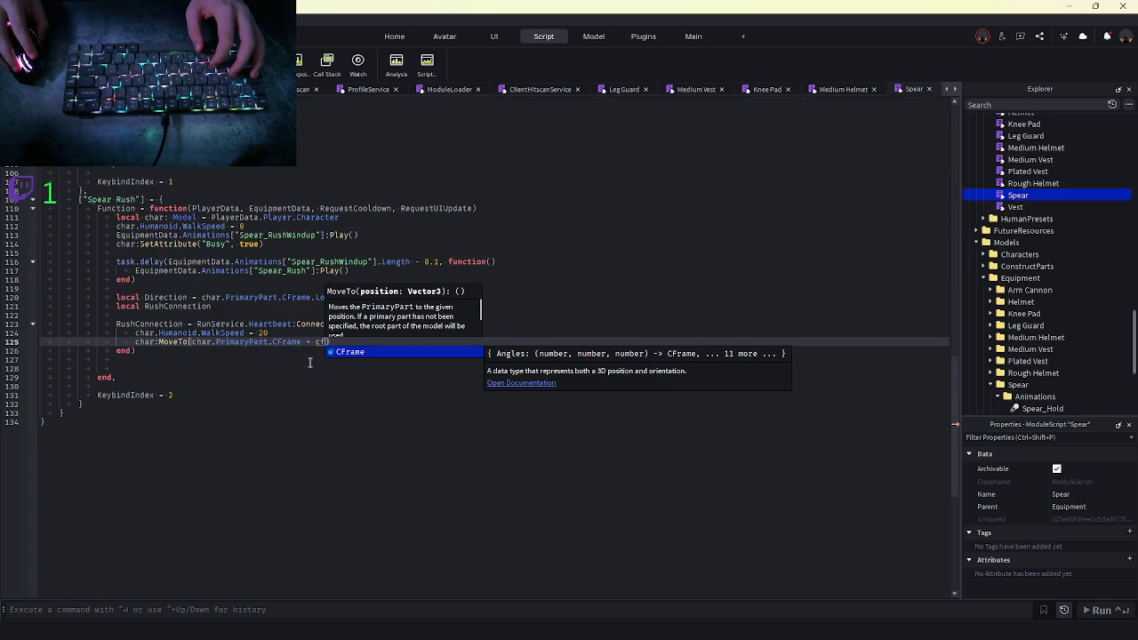
mouse_move(180, 343)
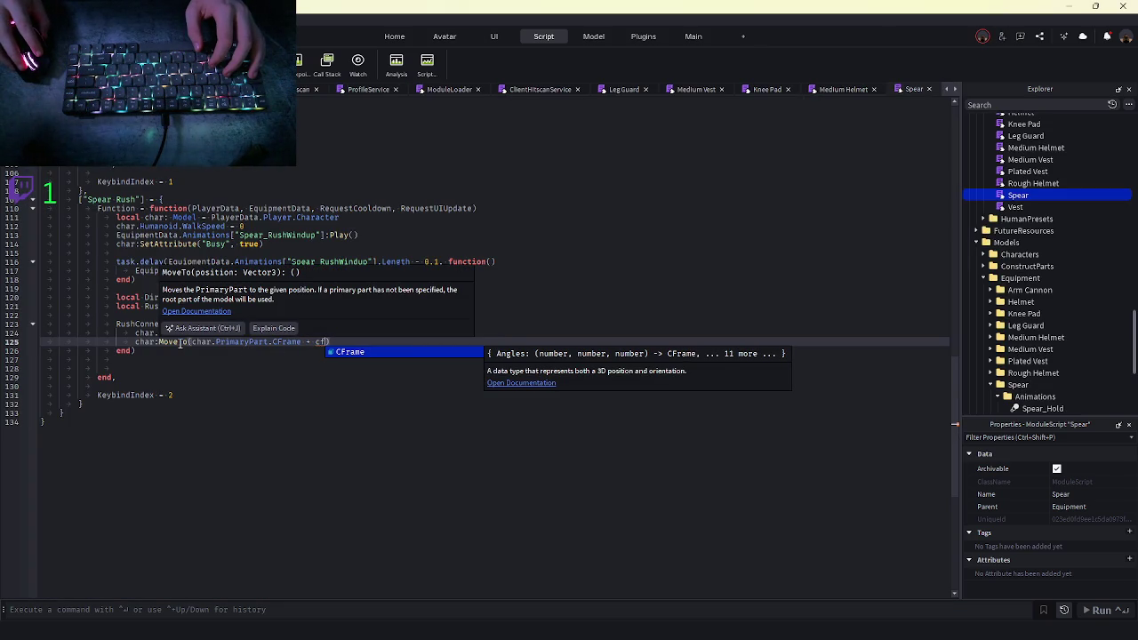
key("BackSpace")
key("BackSpace")
key("BackSpace")
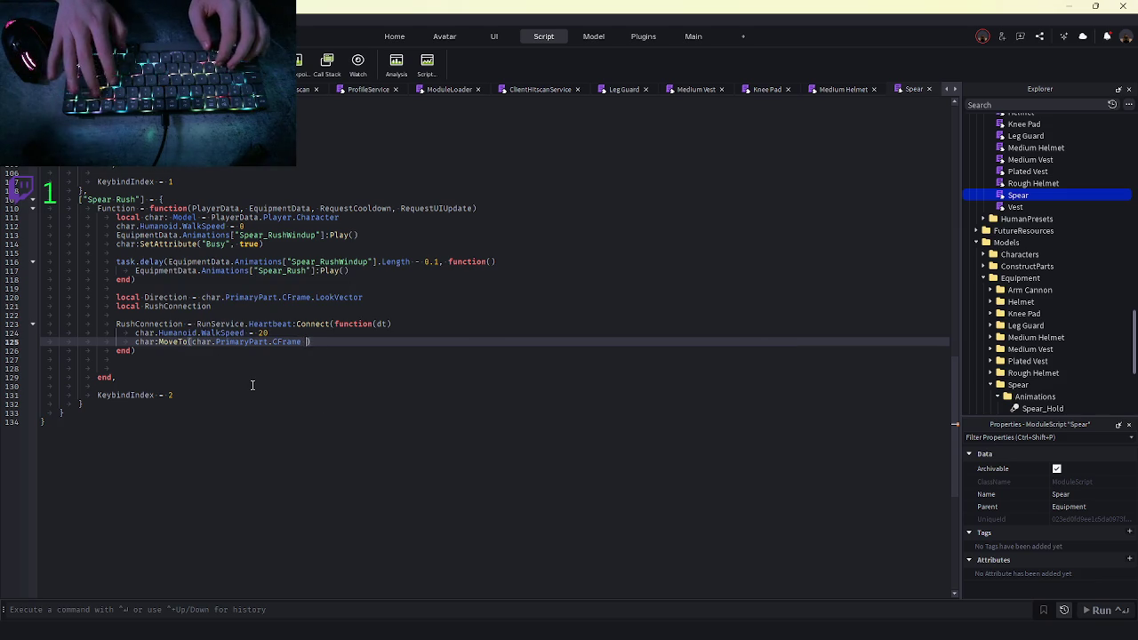
type("Position + dio")
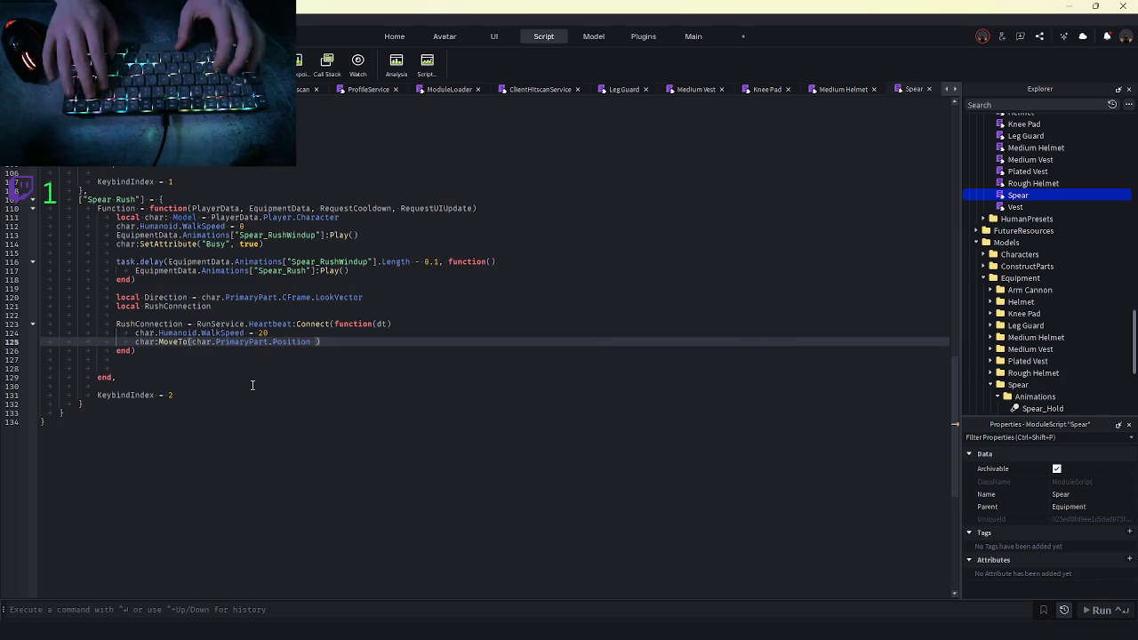
type("ir")
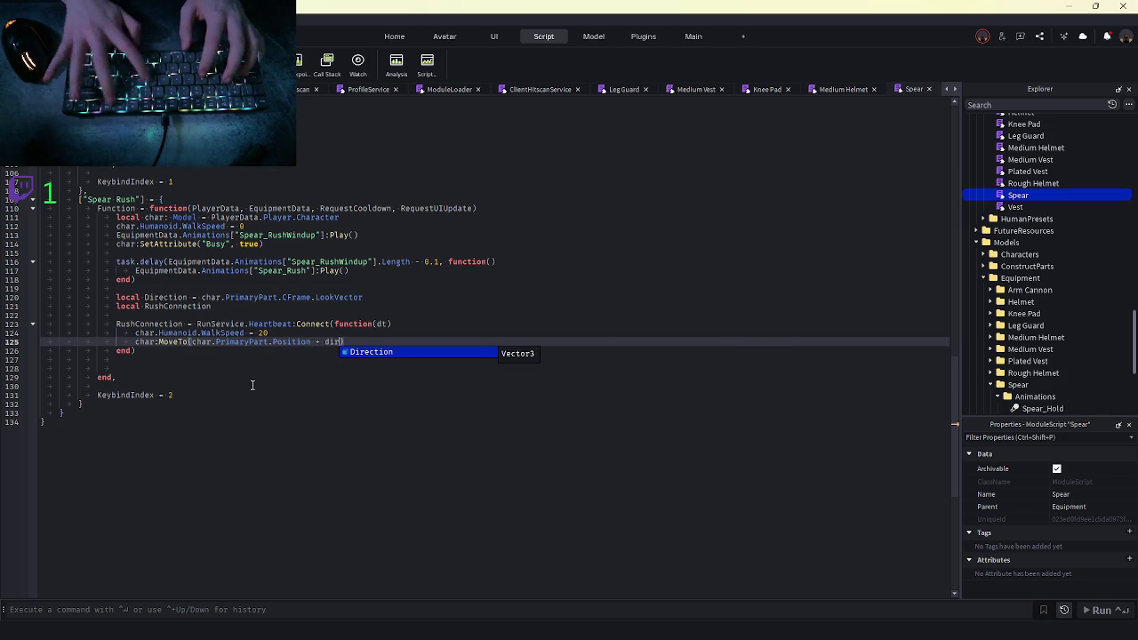
key("Tab")
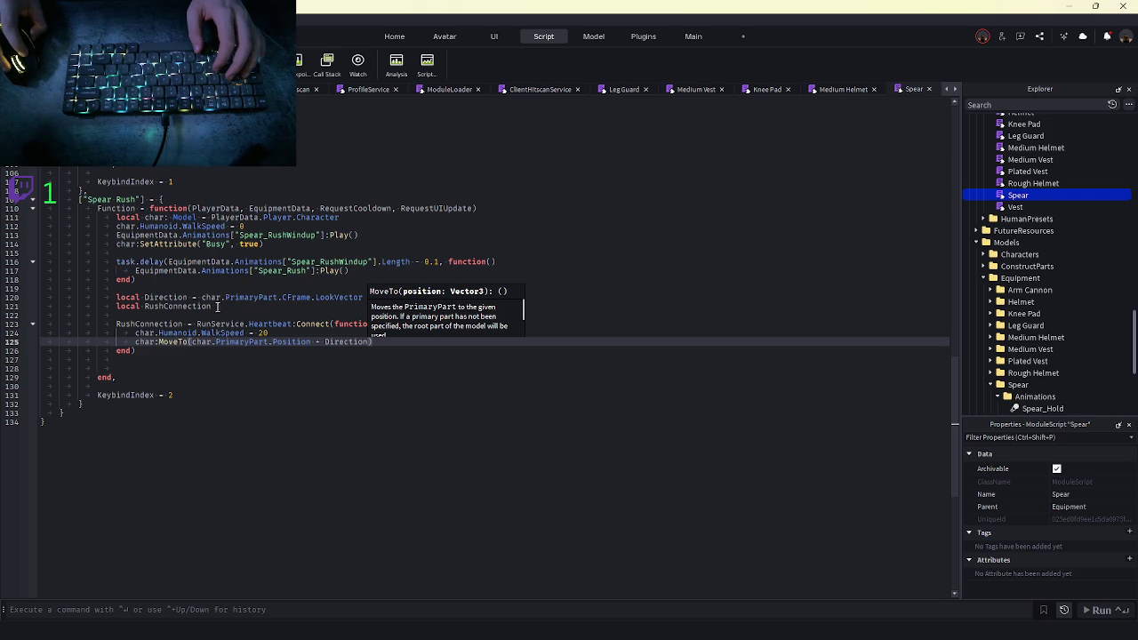
Move the Direction and RushConnection block into the task.delay callback after Spear_Rush plays, then playtest
left_click_drag(146, 353, 113, 296)
key("ctrl+c")
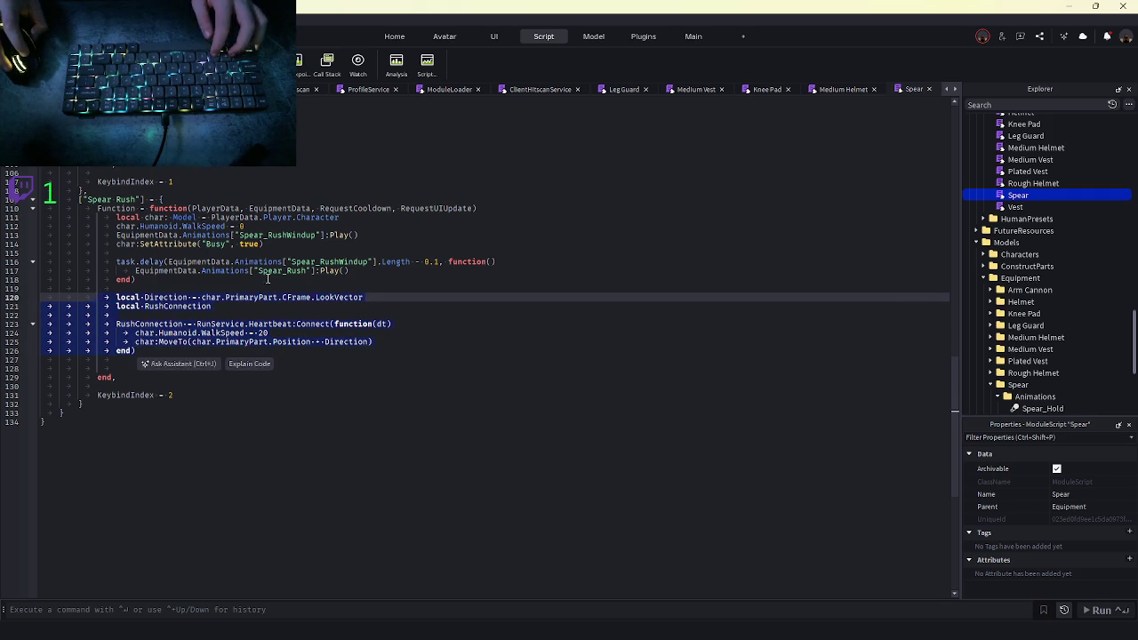
key("BackSpace")
left_click_drag(348, 271, 357, 258)
left_click(358, 261)
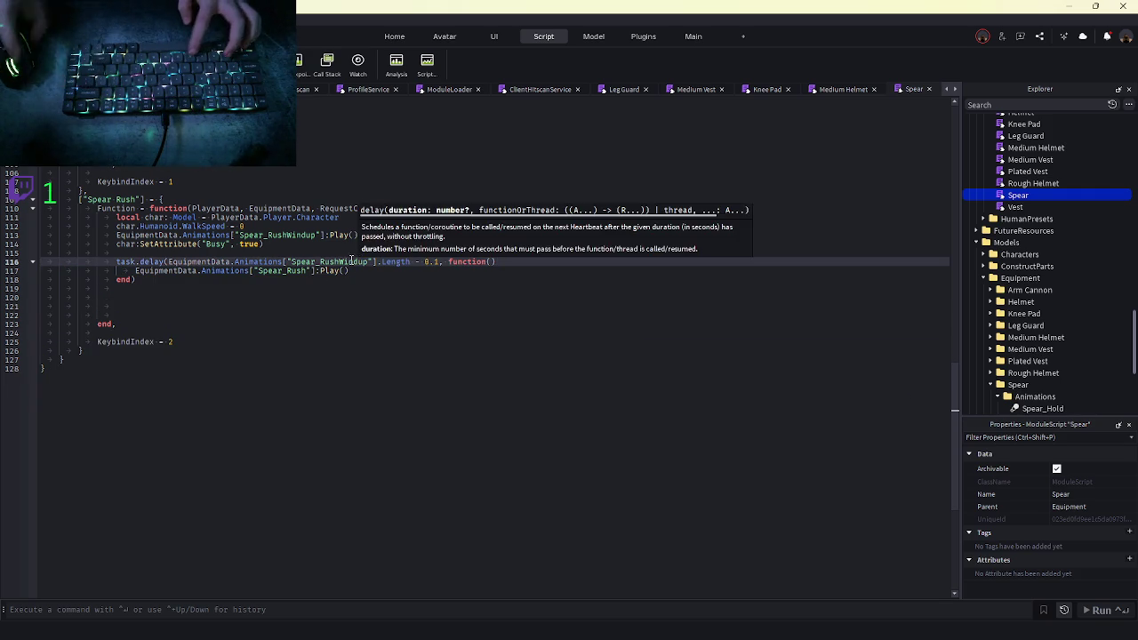
left_click(362, 277)
left_click(396, 271)
key("Return")
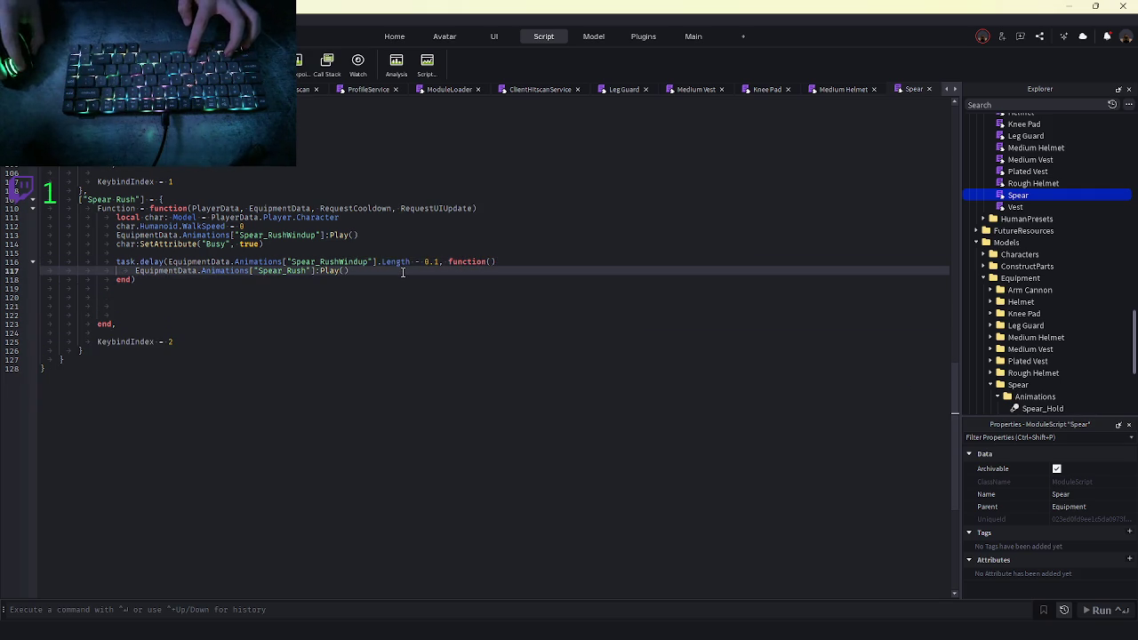
key("ctrl+v")
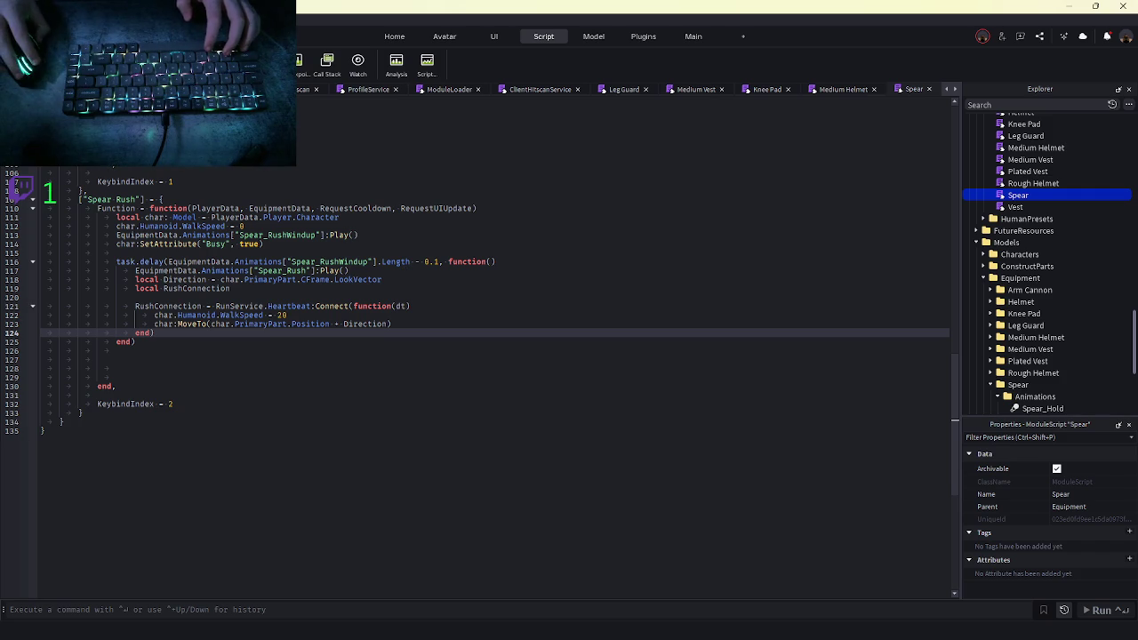
key("F5")
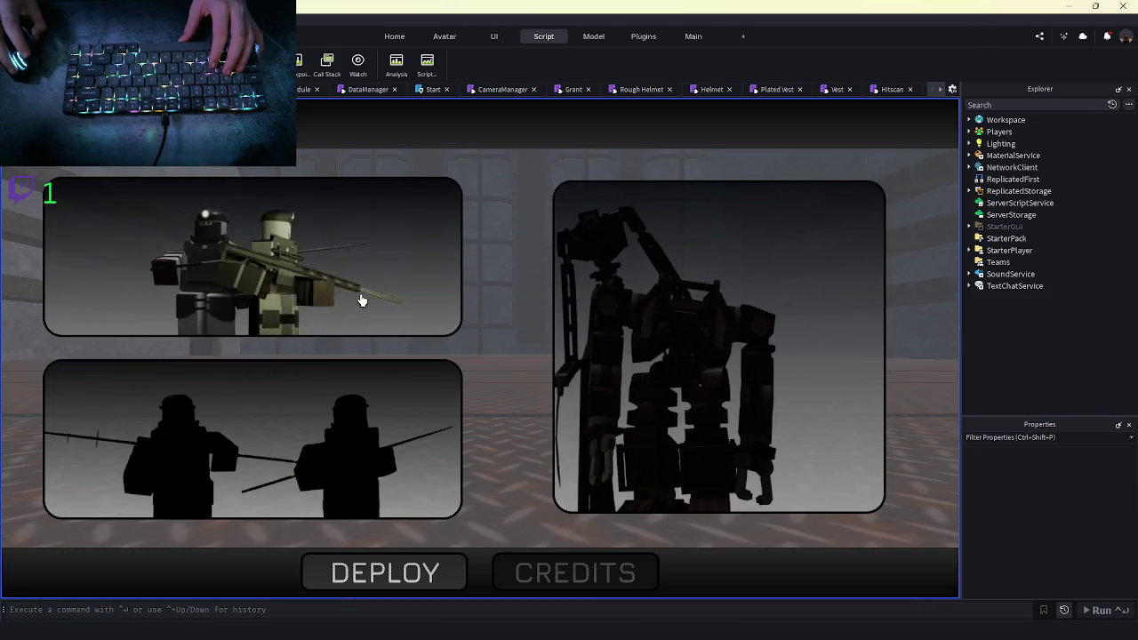
Deploy into the test map and walk out onto the open baseplate to try the rush
left_click(363, 297)
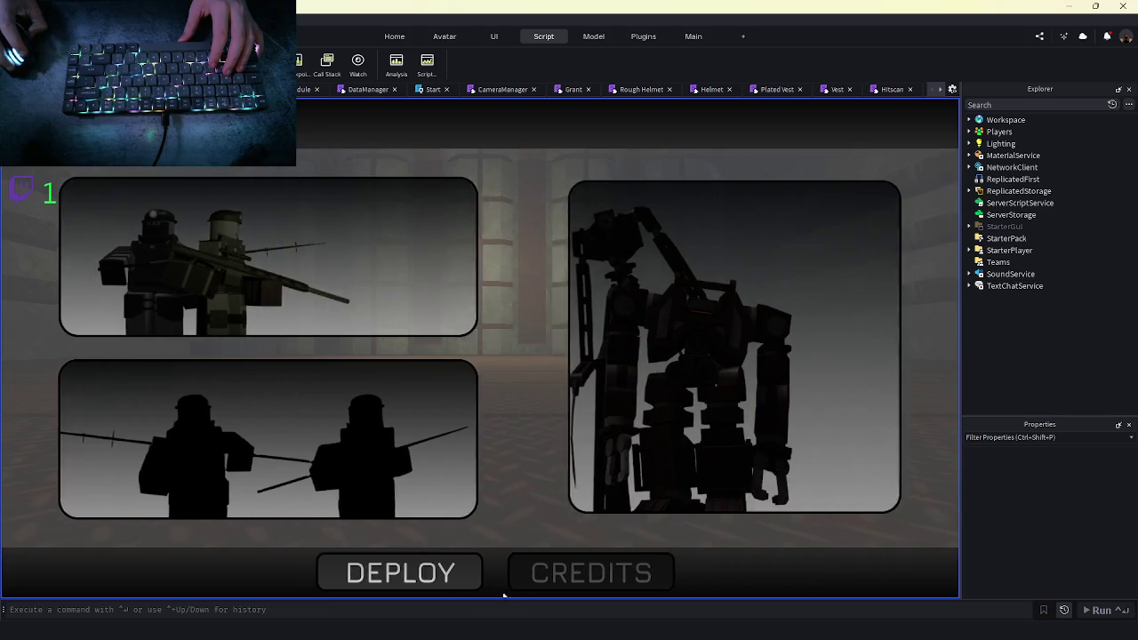
left_click(405, 564)
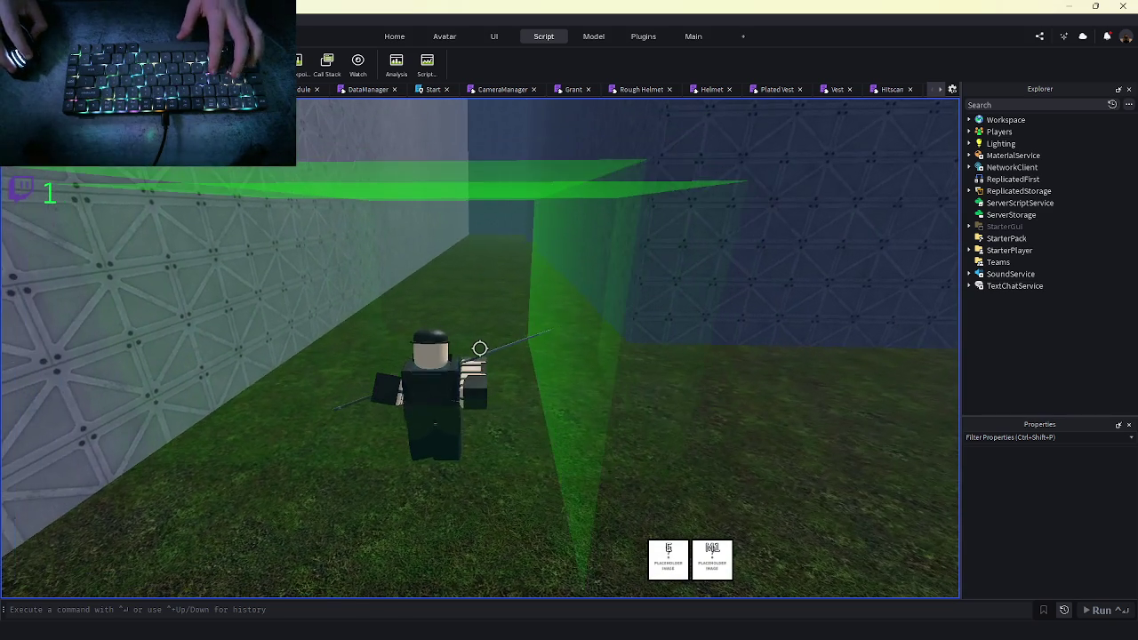
key("w")
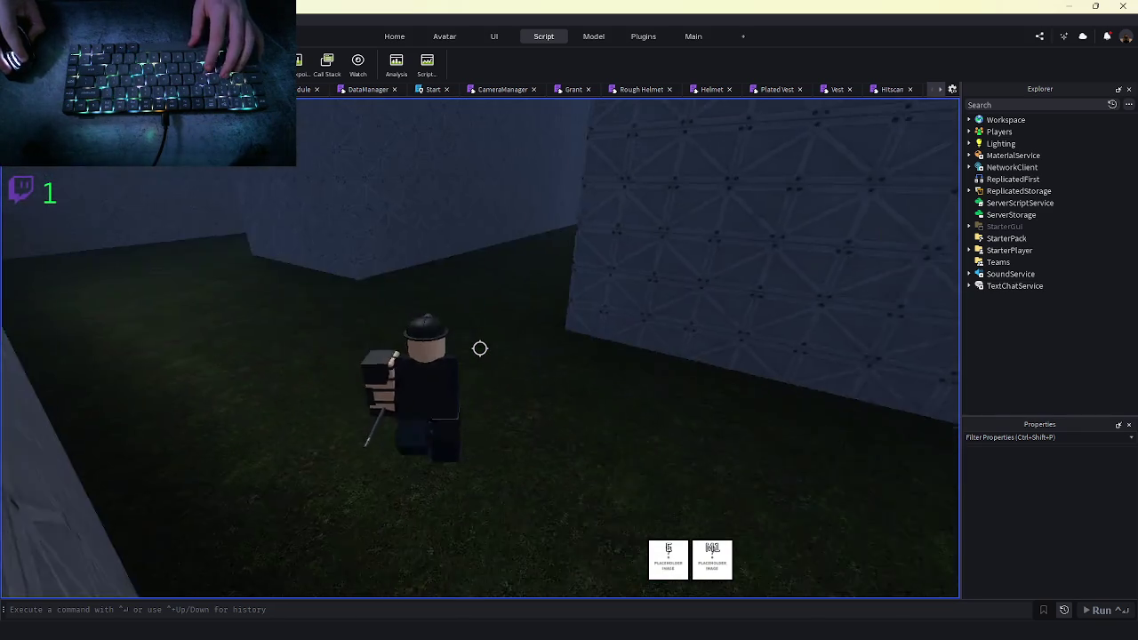
key("w")
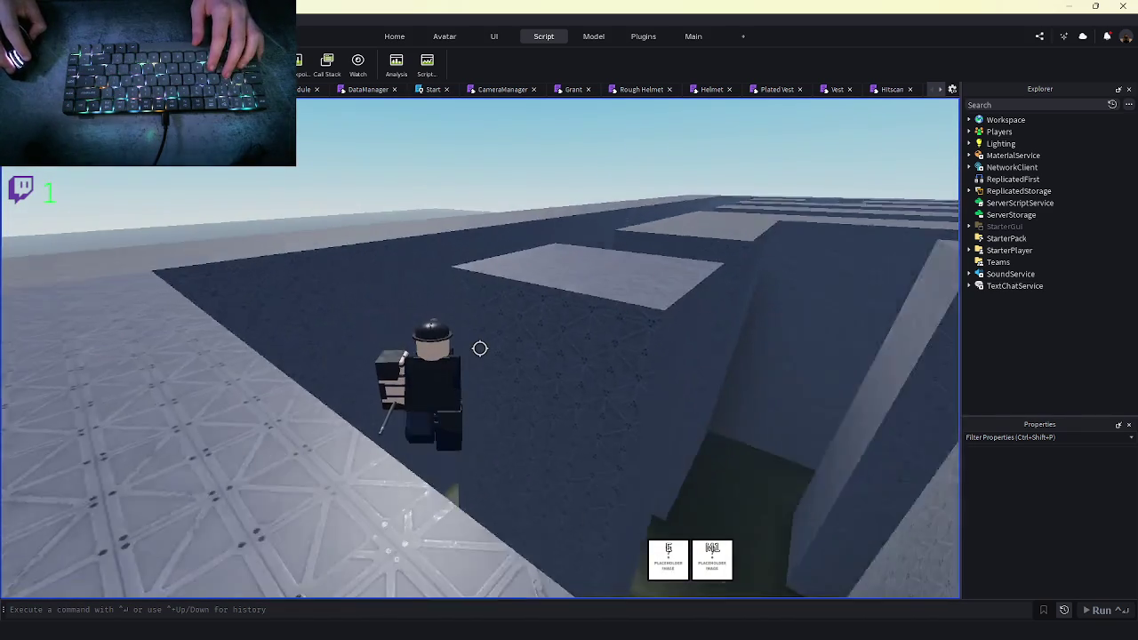
key("w")
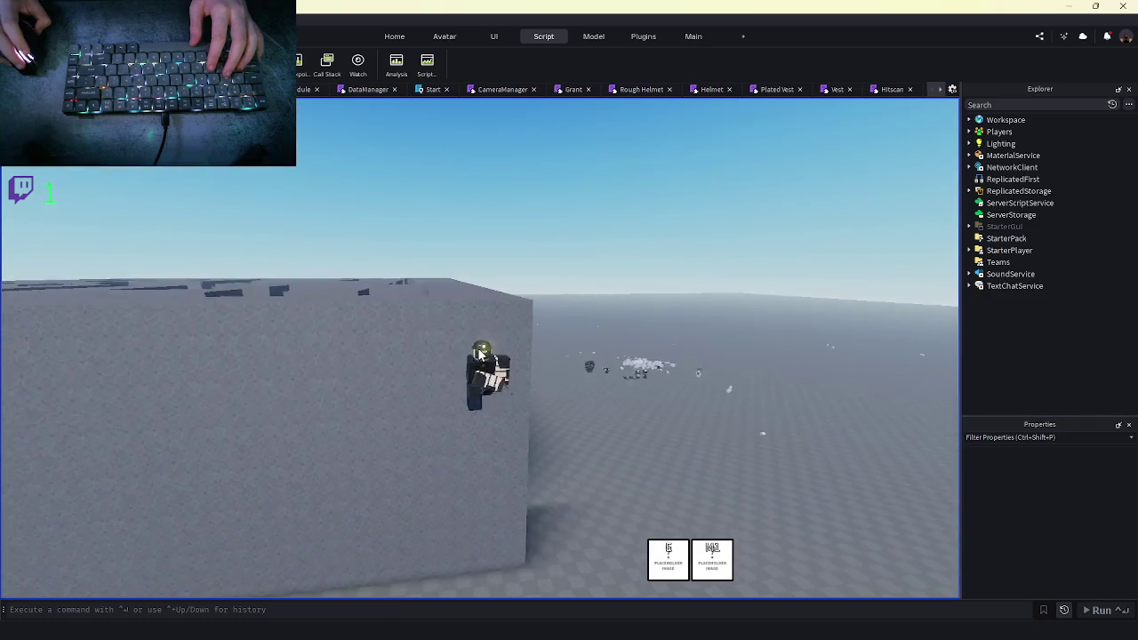
key("w")
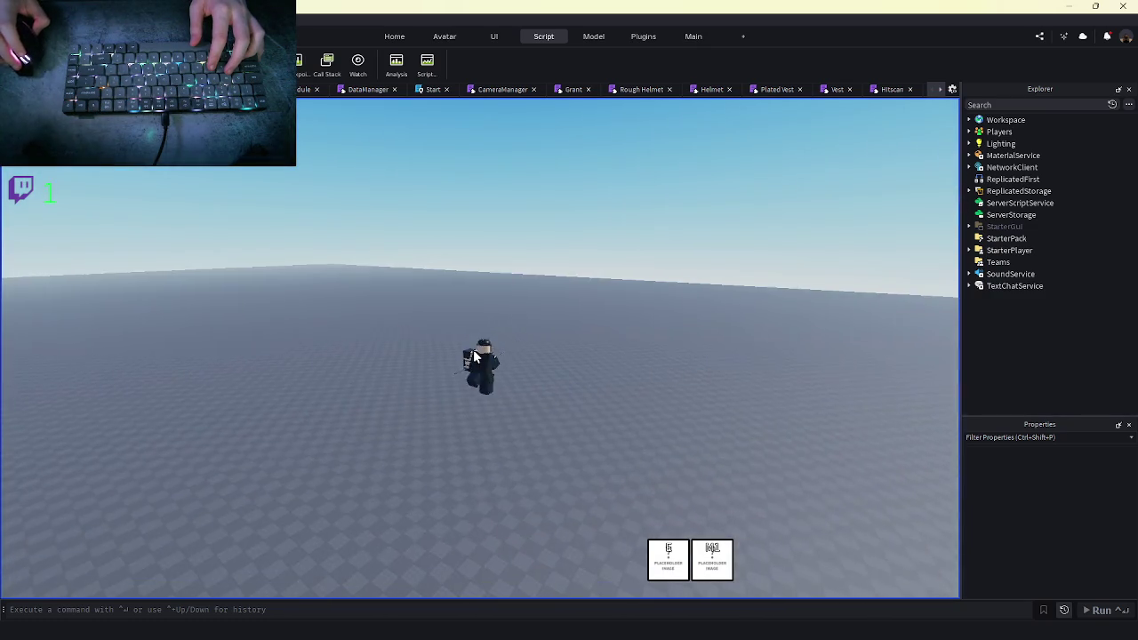
key("w")
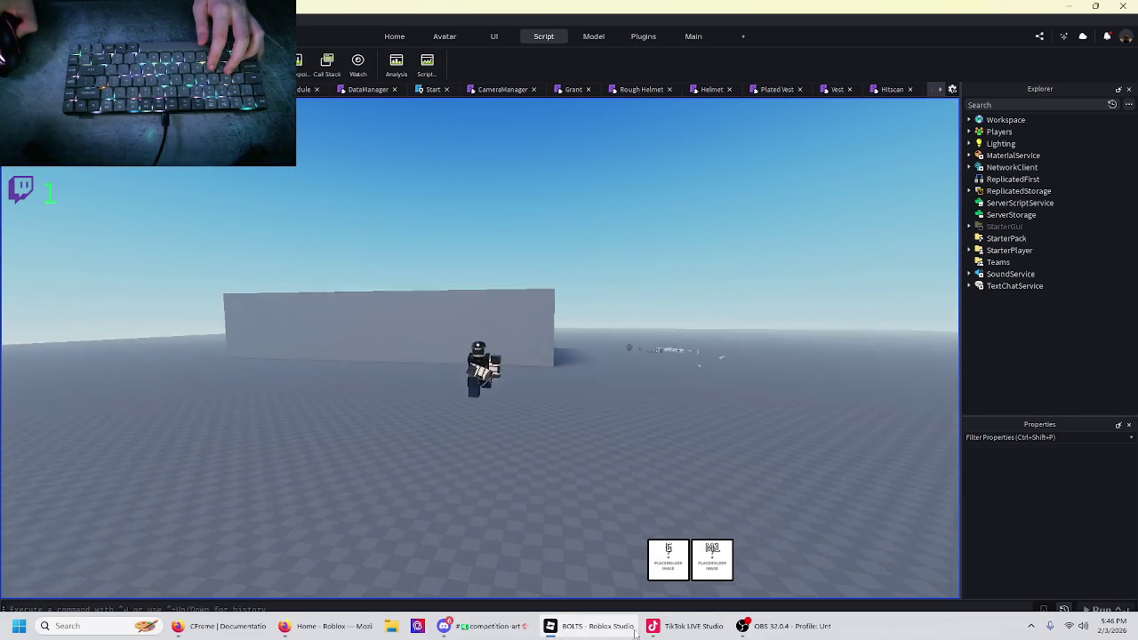
key("w")
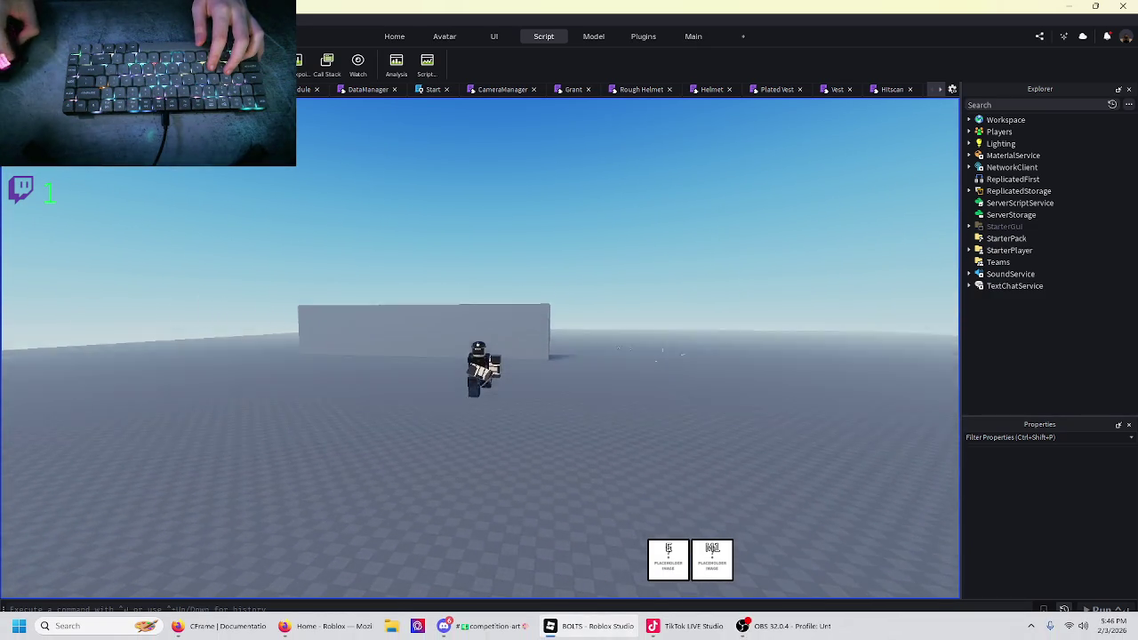
key("w")
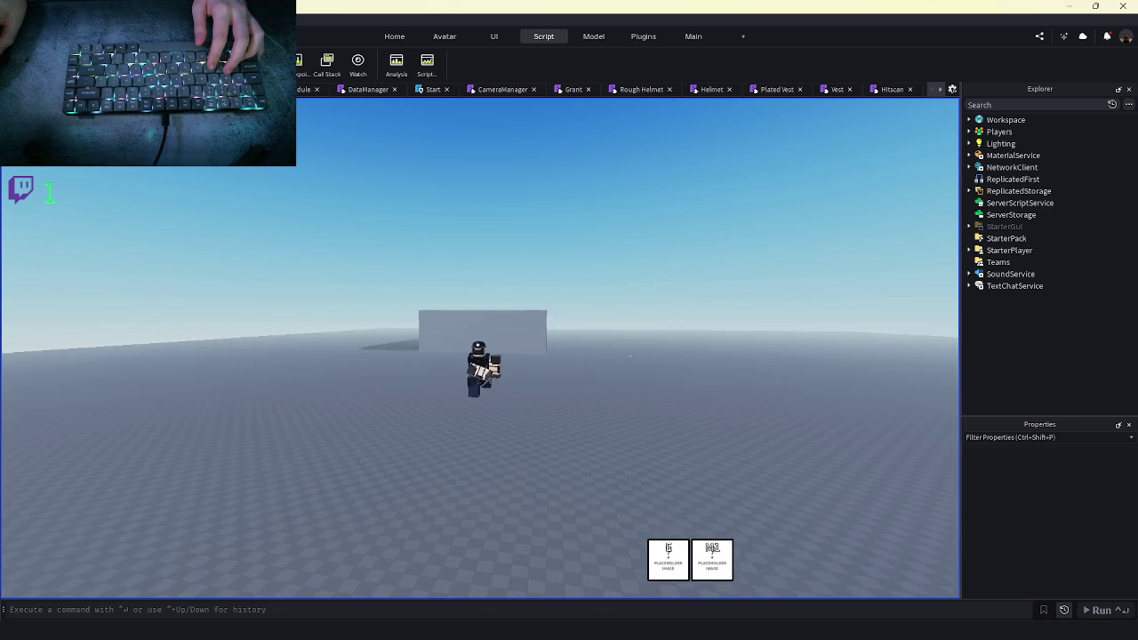
key("w")
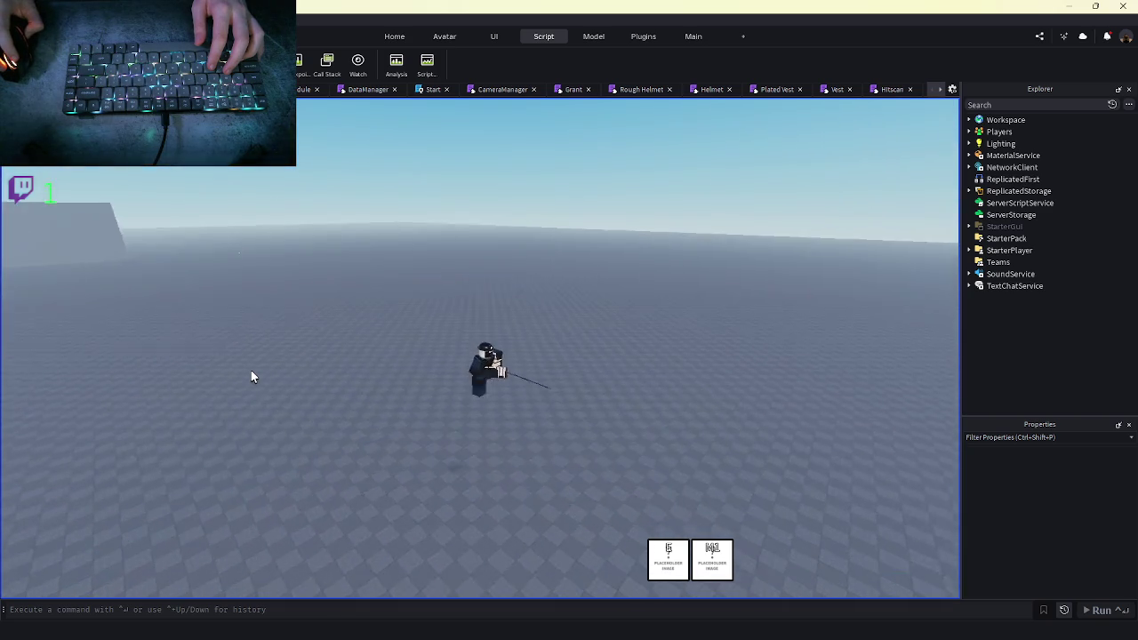
key("w")
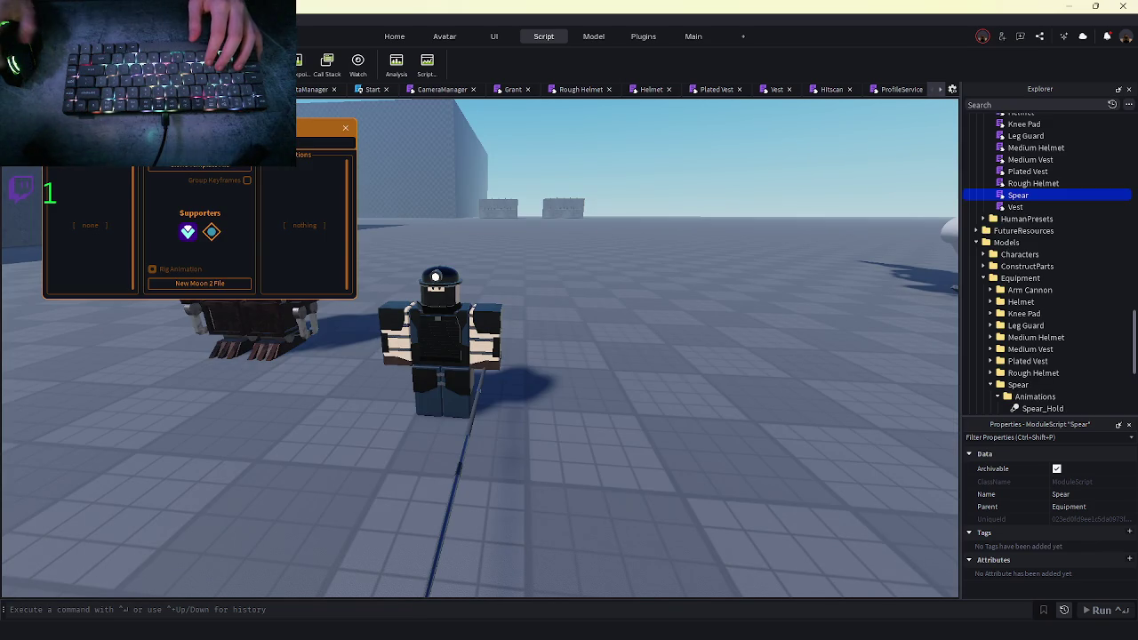
In the Spear module, replace Direction in the MoveTo call with Vector3.new(Direction)
double_click(1018, 195)
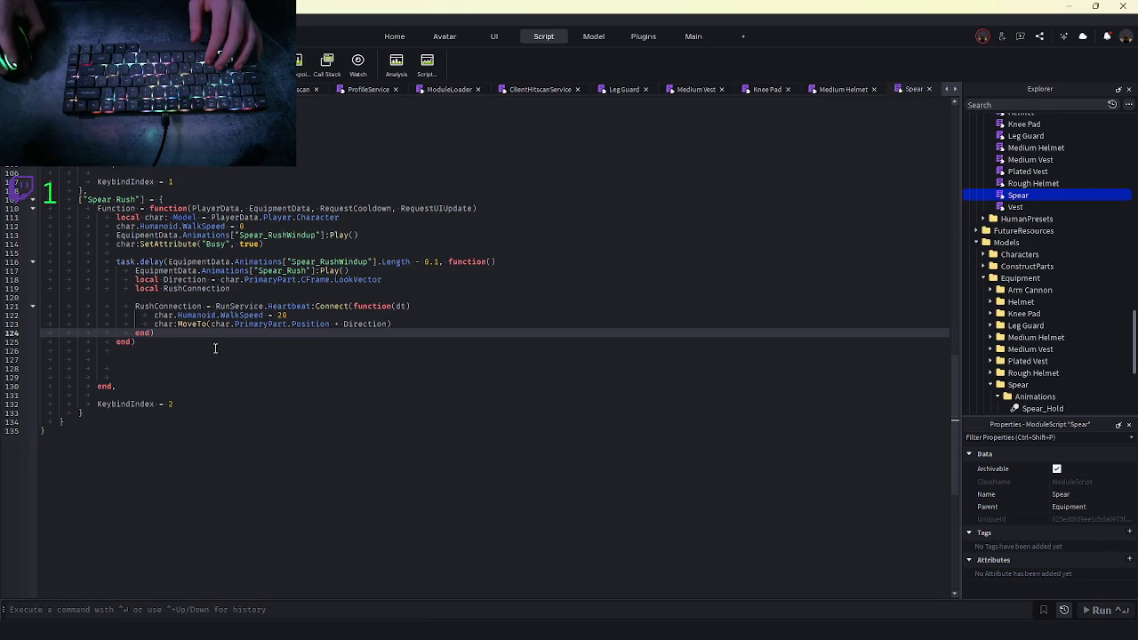
double_click(363, 324)
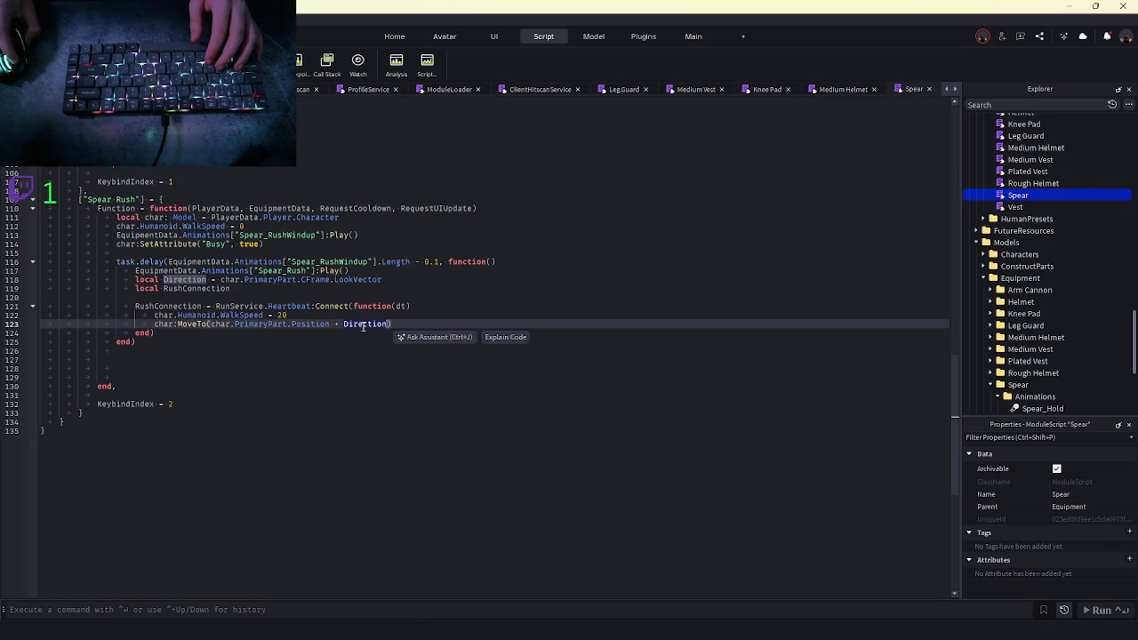
type("Vector3.new(")
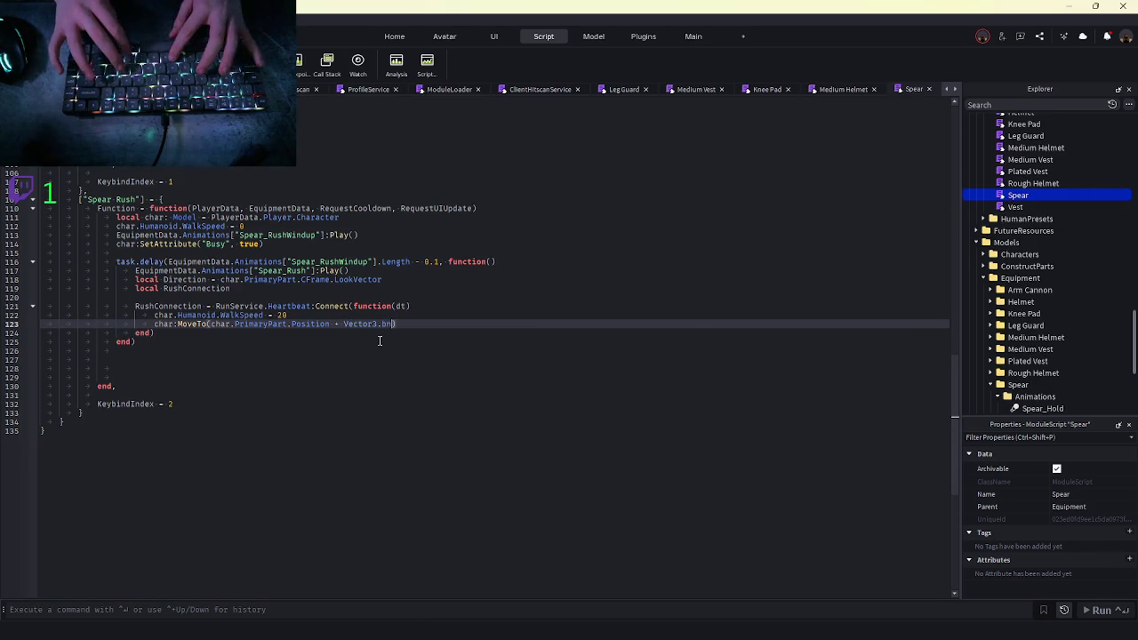
type("Direction")
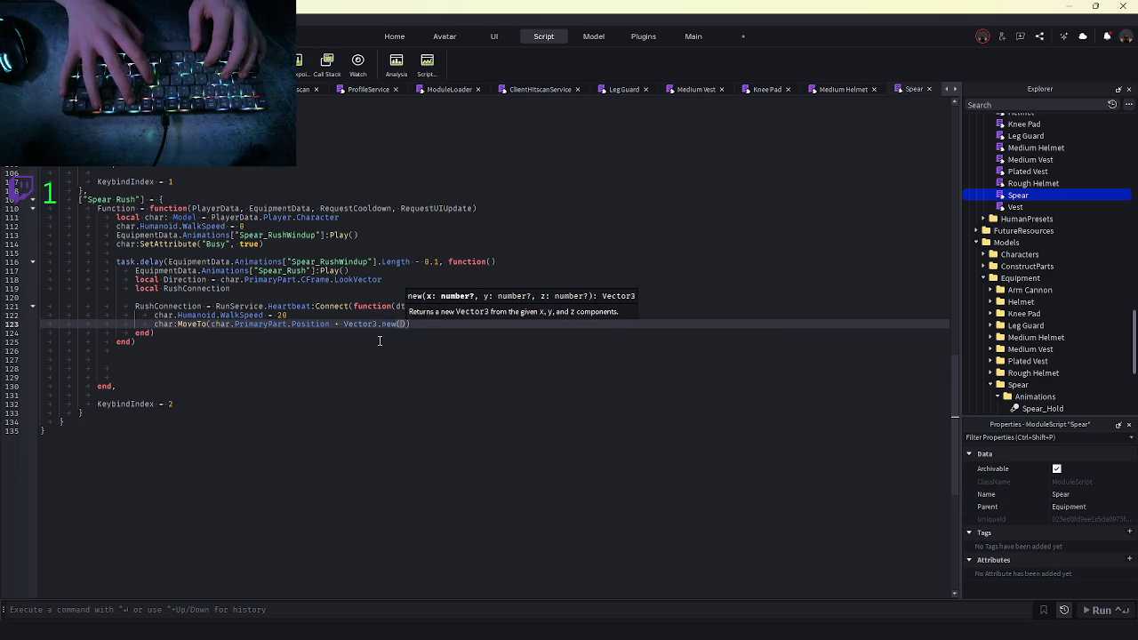
double_click(372, 279)
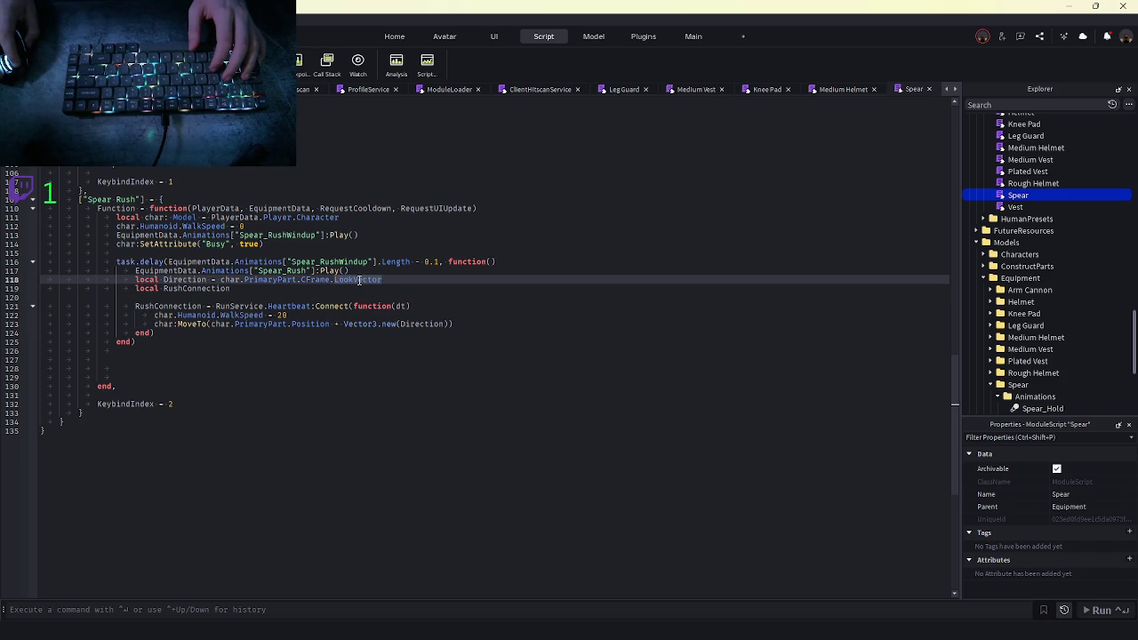
left_click(362, 289)
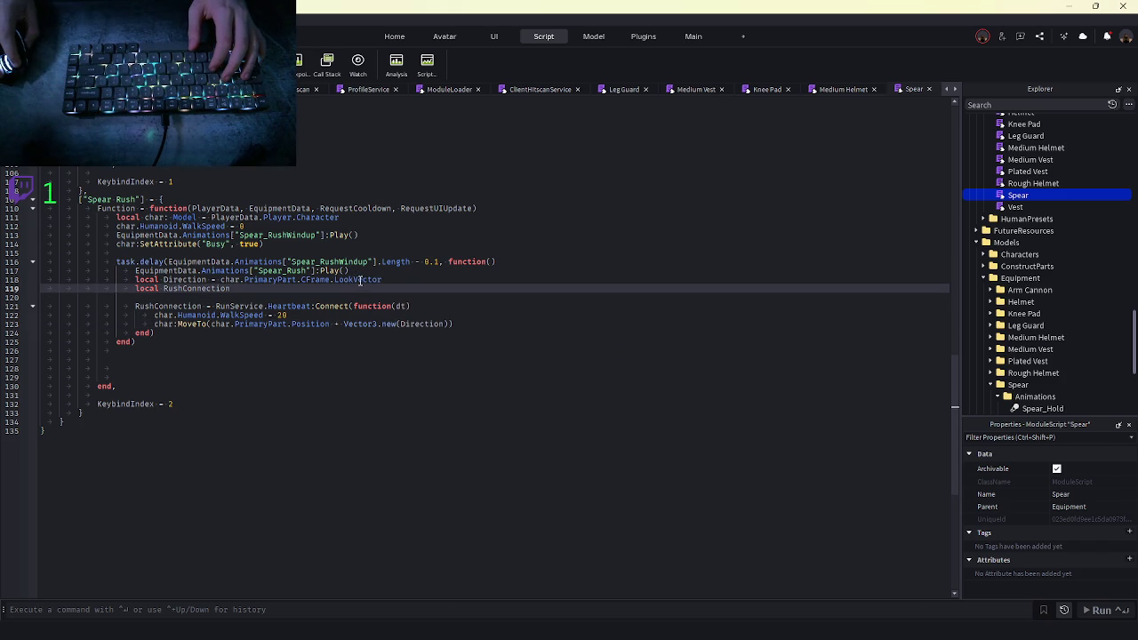
mouse_move(360, 281)
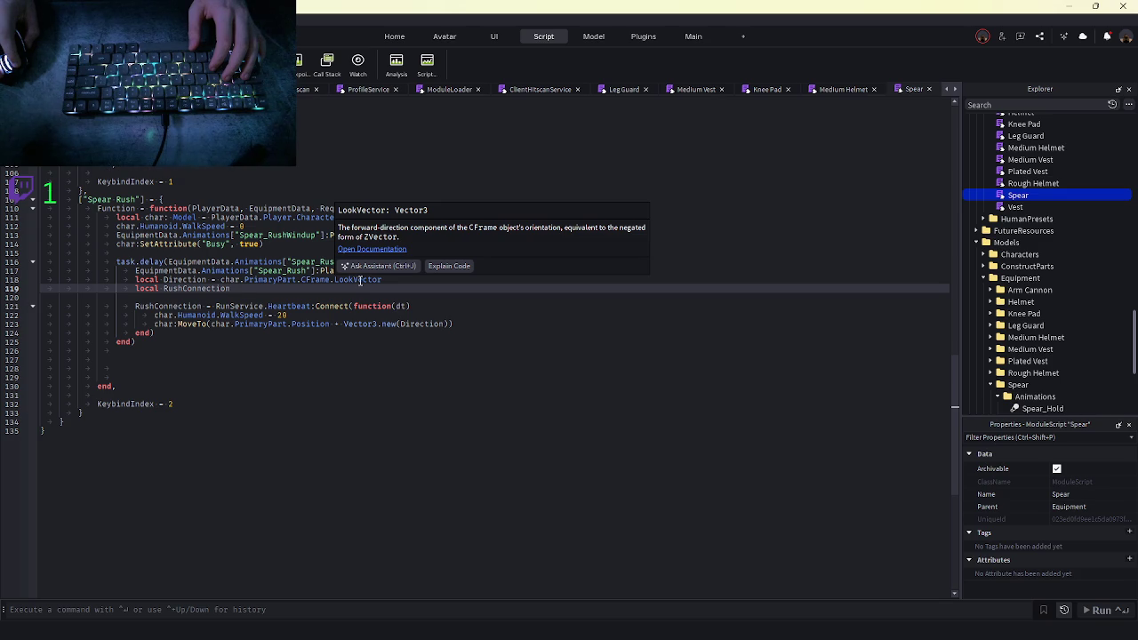
Change it to Vector3.new(Direction.X, 0, Direction.Z) so the dash stays level, then playtest
left_click(440, 325)
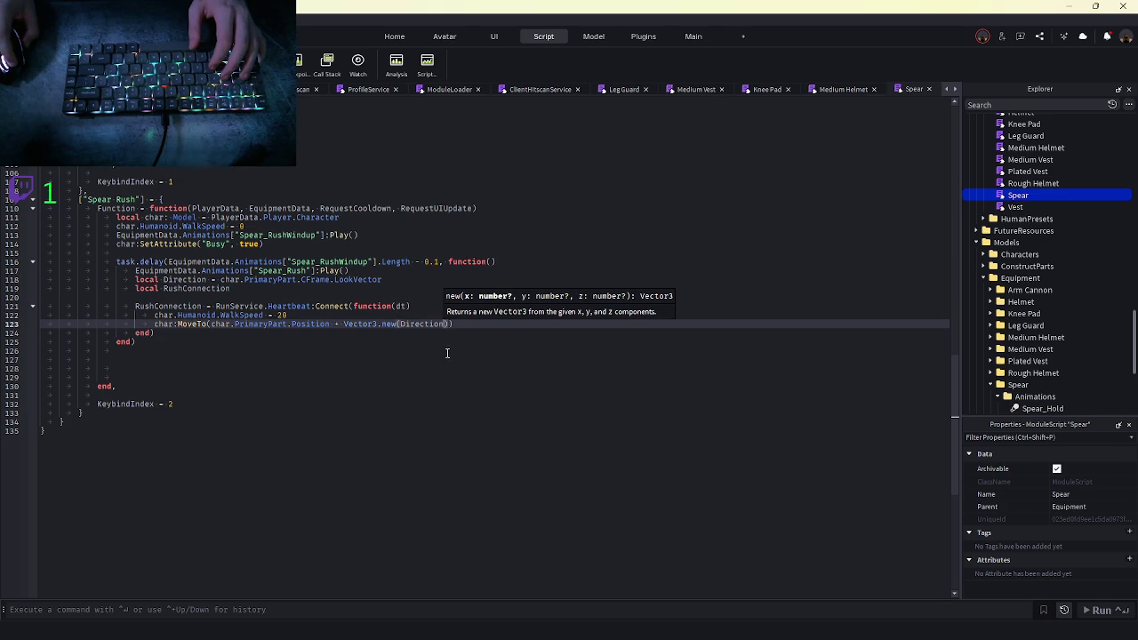
type(".")
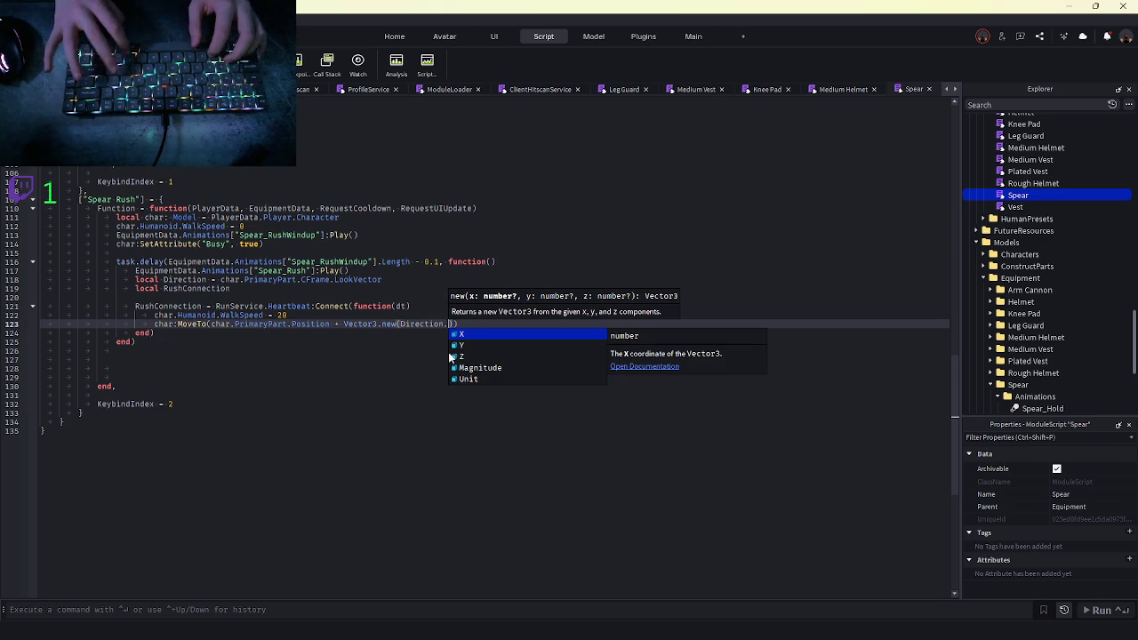
key("Tab")
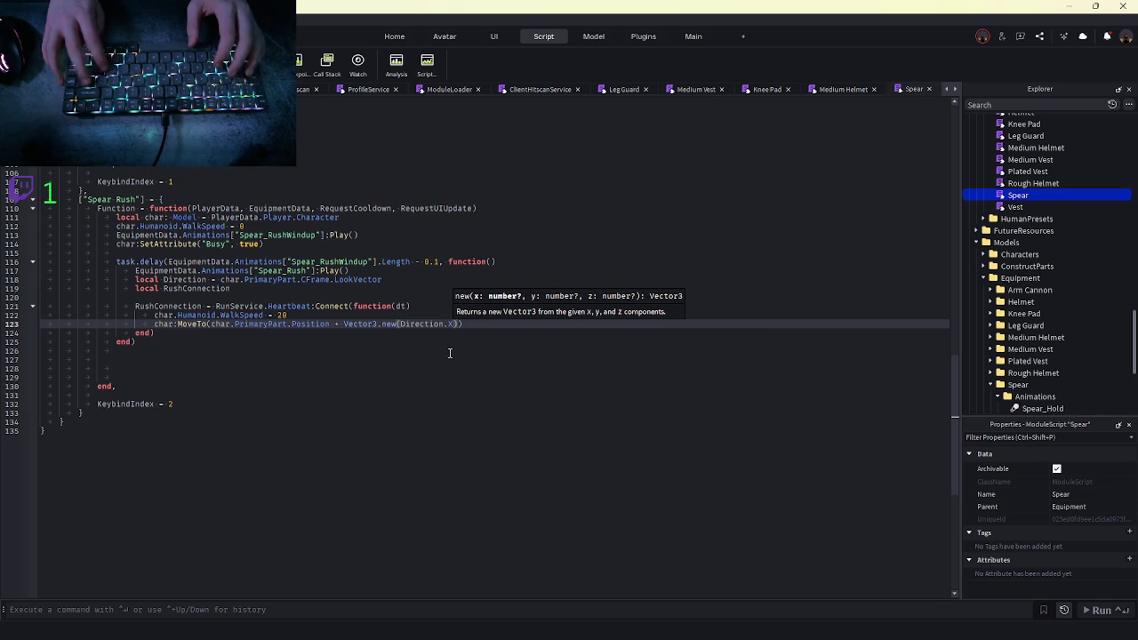
type(", 0, Dir")
key("Tab")
type(".")
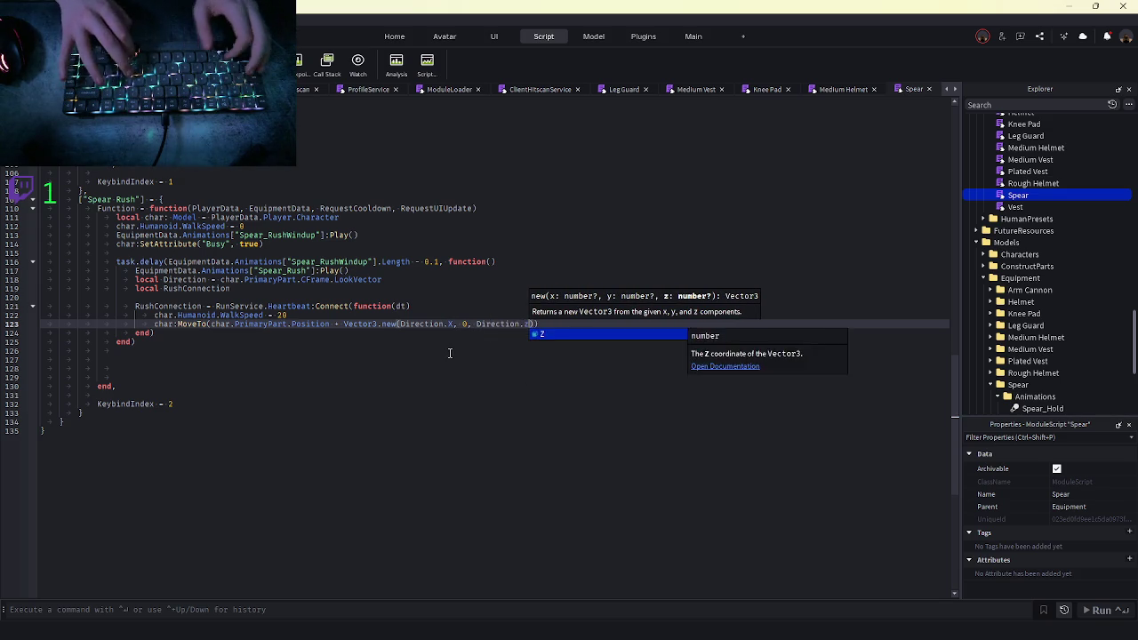
type("Z")
key("F5")
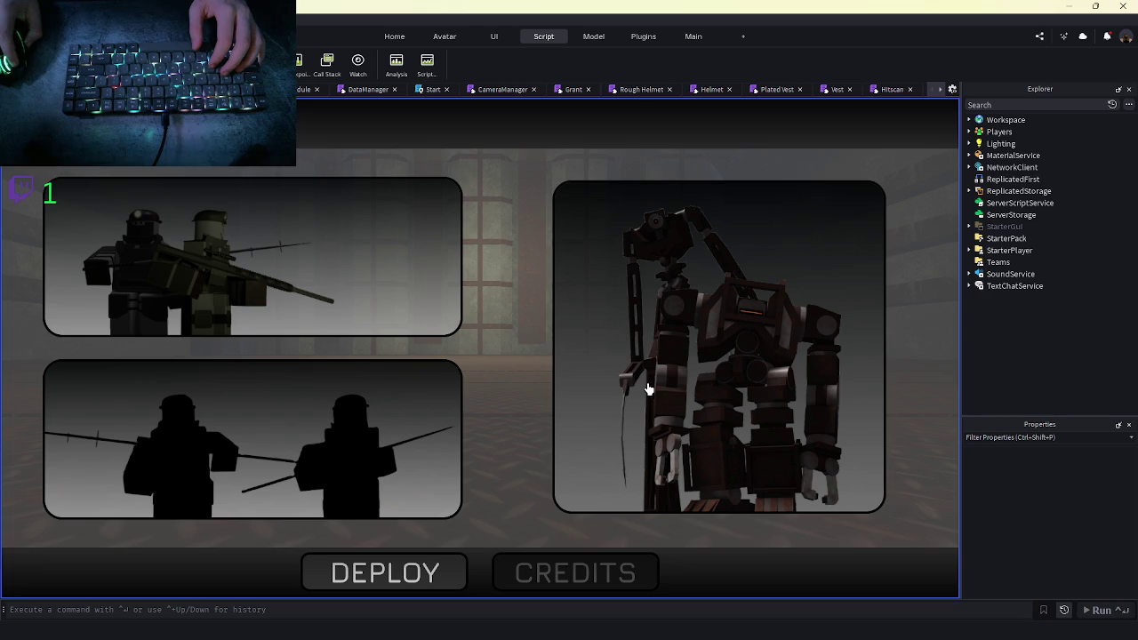
Choose the mech and soldier characters and deploy into the game
left_click(650, 389)
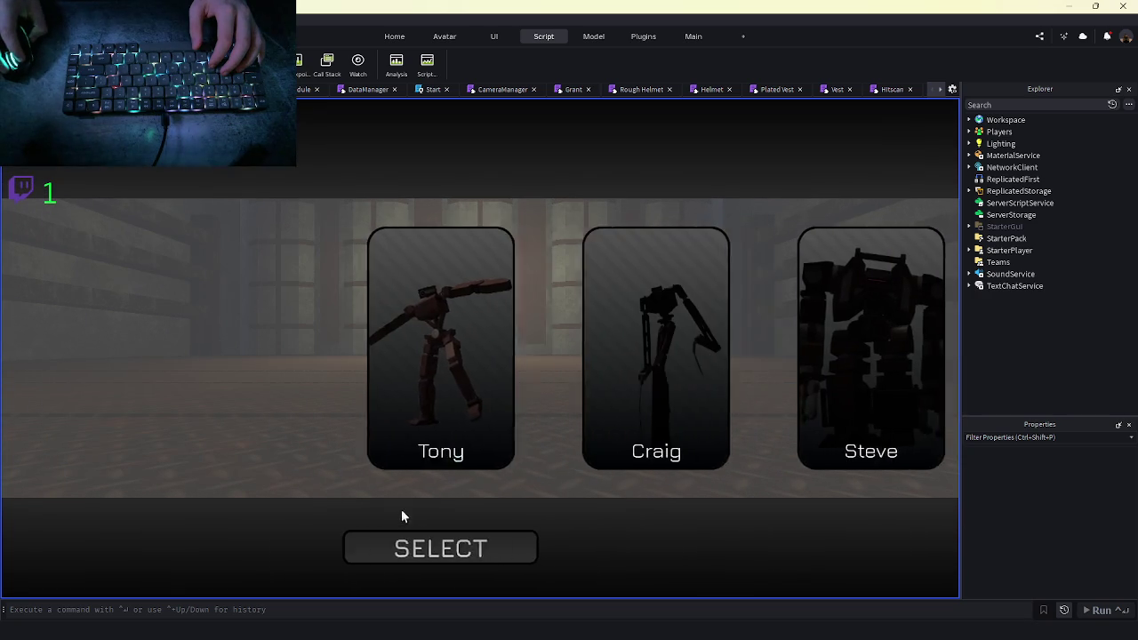
left_click(500, 567)
left_click(224, 266)
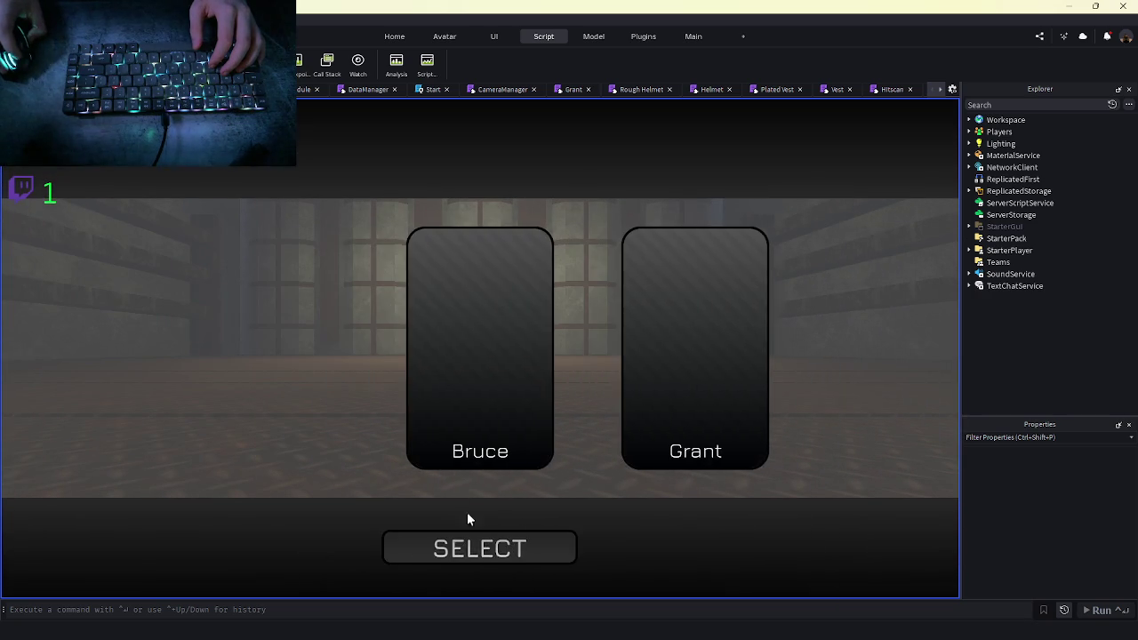
left_click(487, 545)
left_click(461, 572)
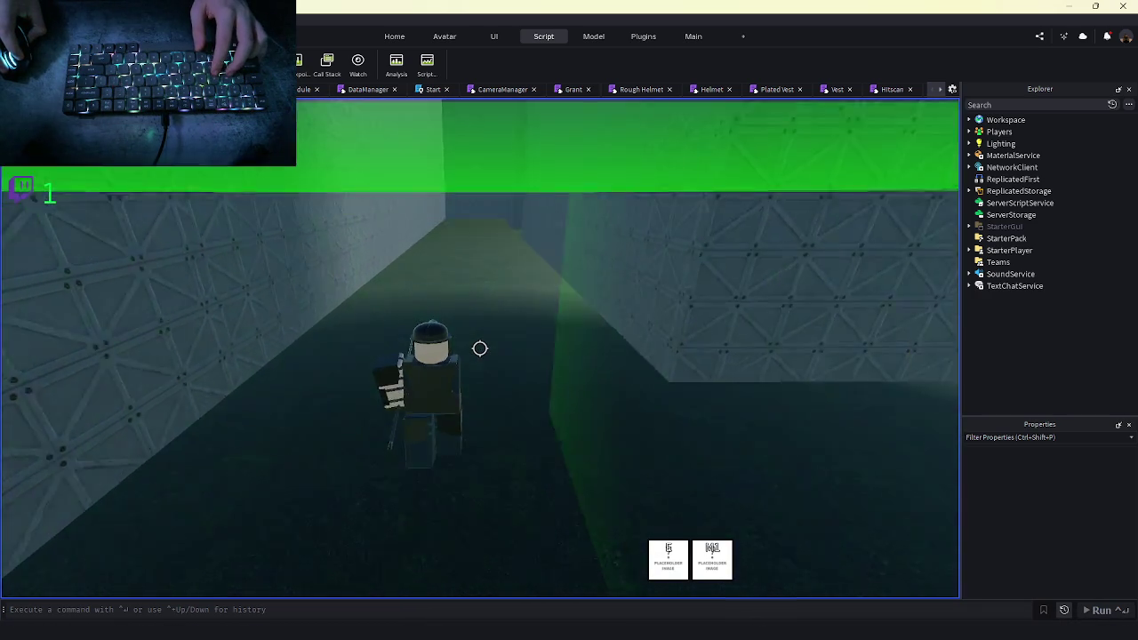
Walk onto the baseplate, perform the Spear Rush dash, and stop the playtest
key("w")
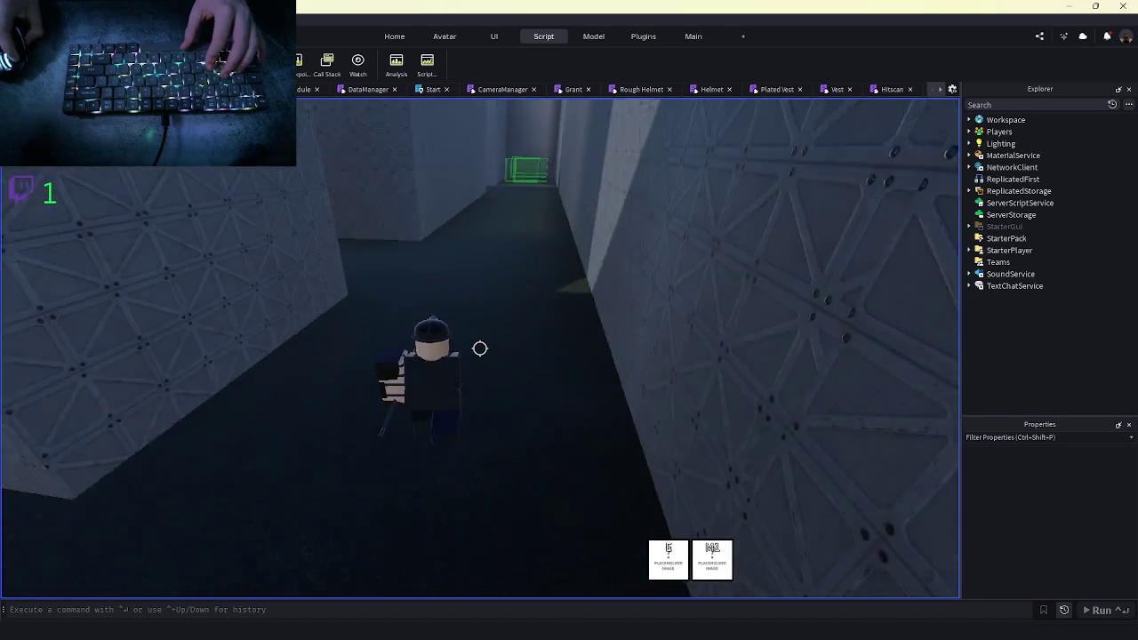
key("w")
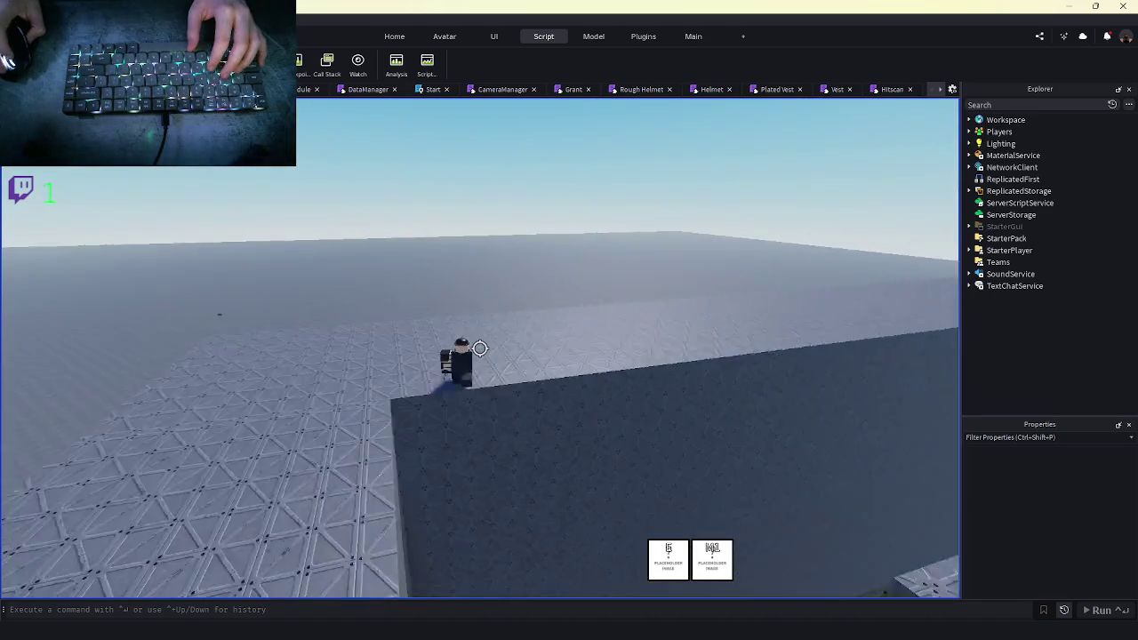
key("w")
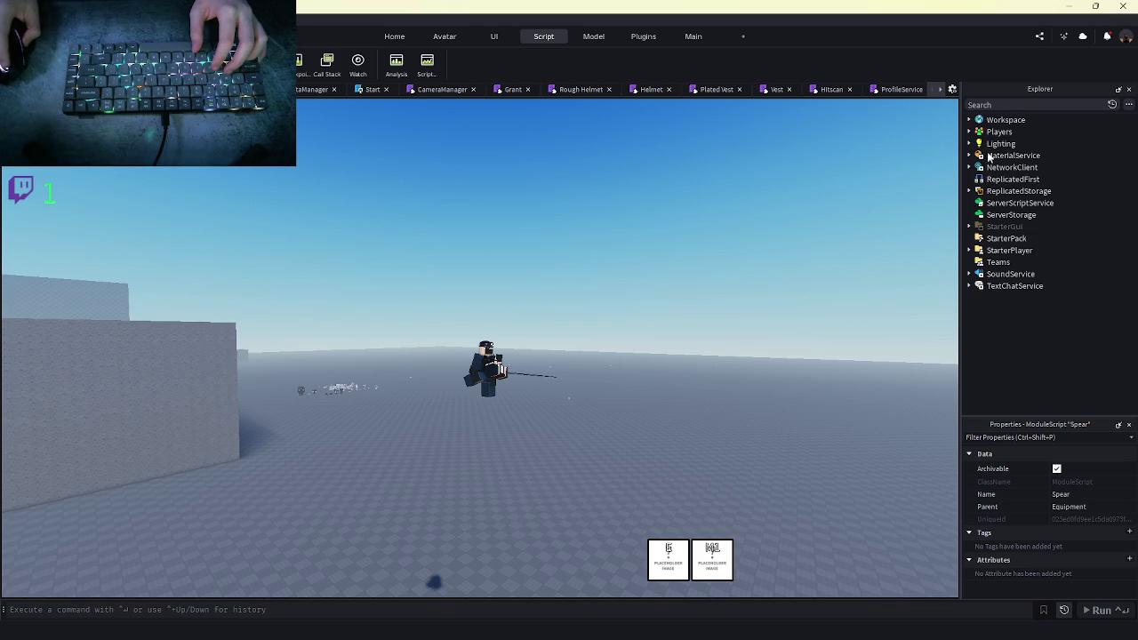
key("shift+F5")
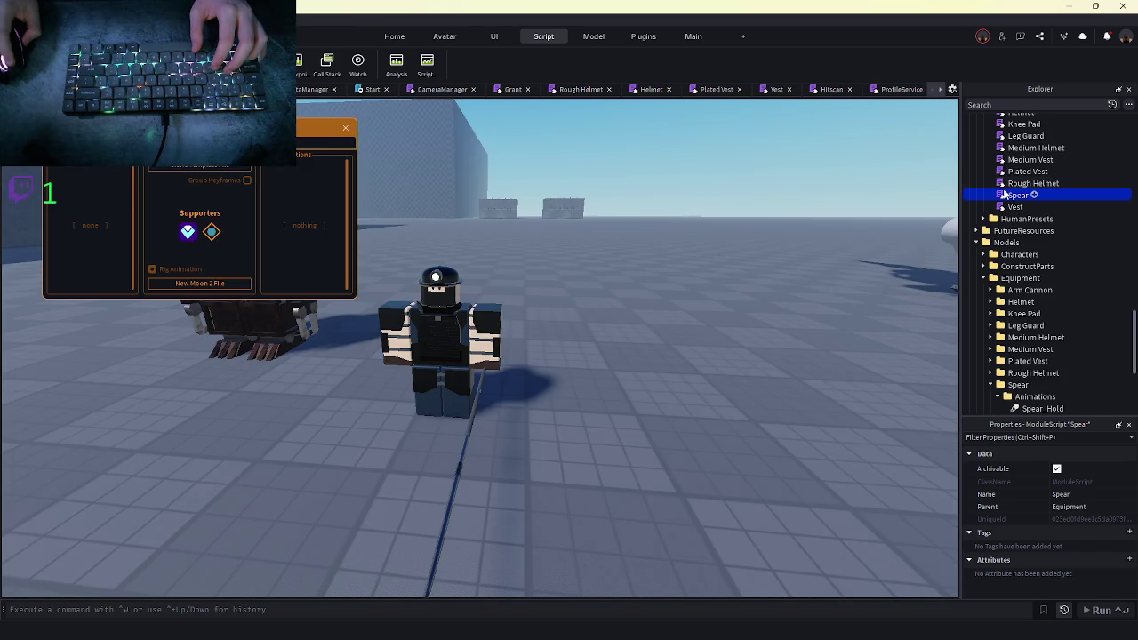
Open the Spear module and inspect the old rush code on lines 118–126
double_click(1004, 195)
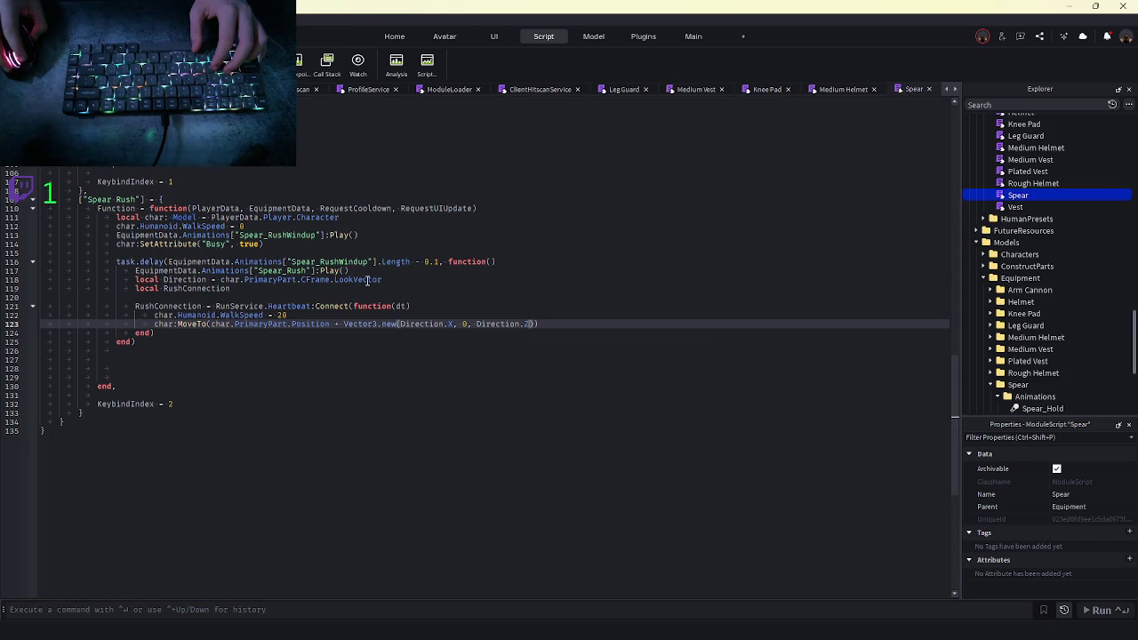
double_click(367, 280)
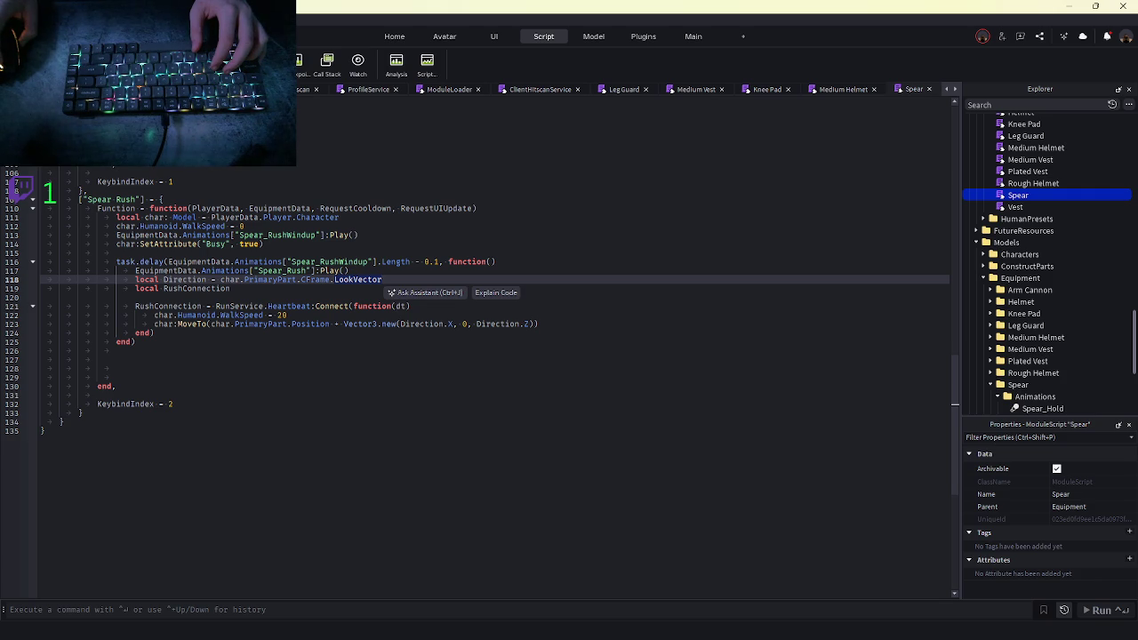
left_click(463, 324)
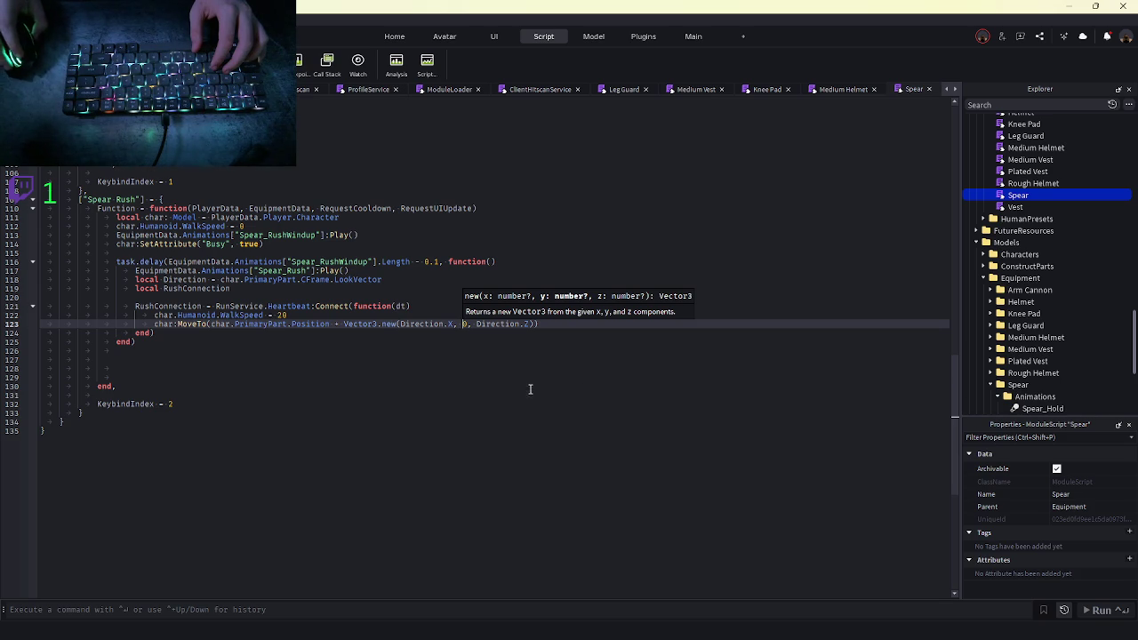
double_click(222, 324)
left_click(102, 279)
key("shift+Down")
key("shift+Down")
key("shift+Down")
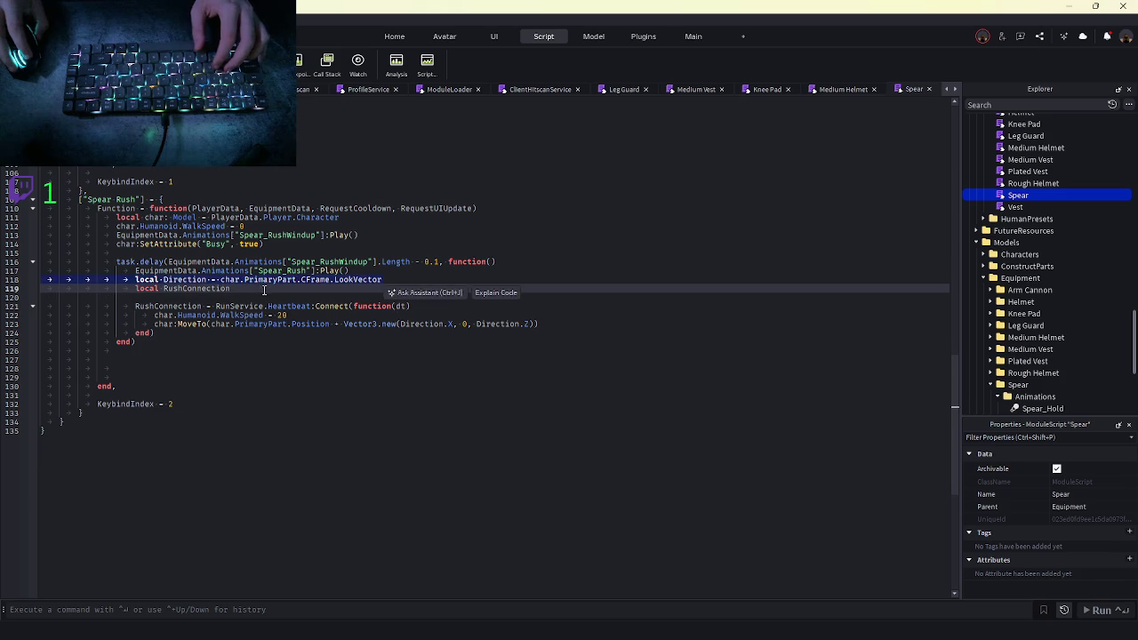
key("shift+Up")
key("shift+Up")
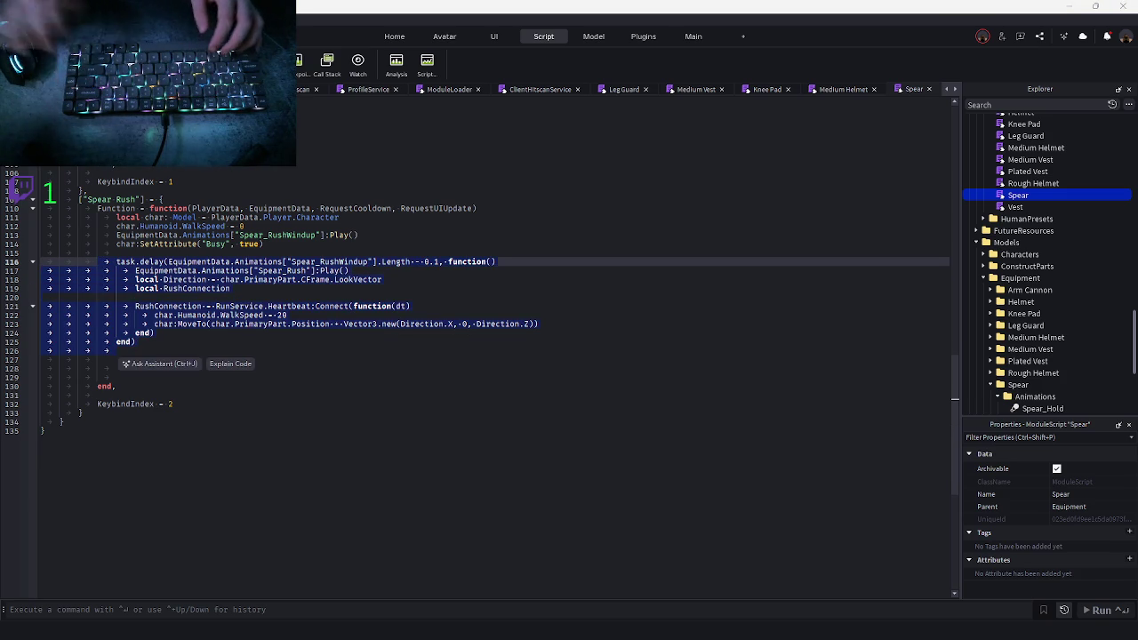
left_click(655, 267)
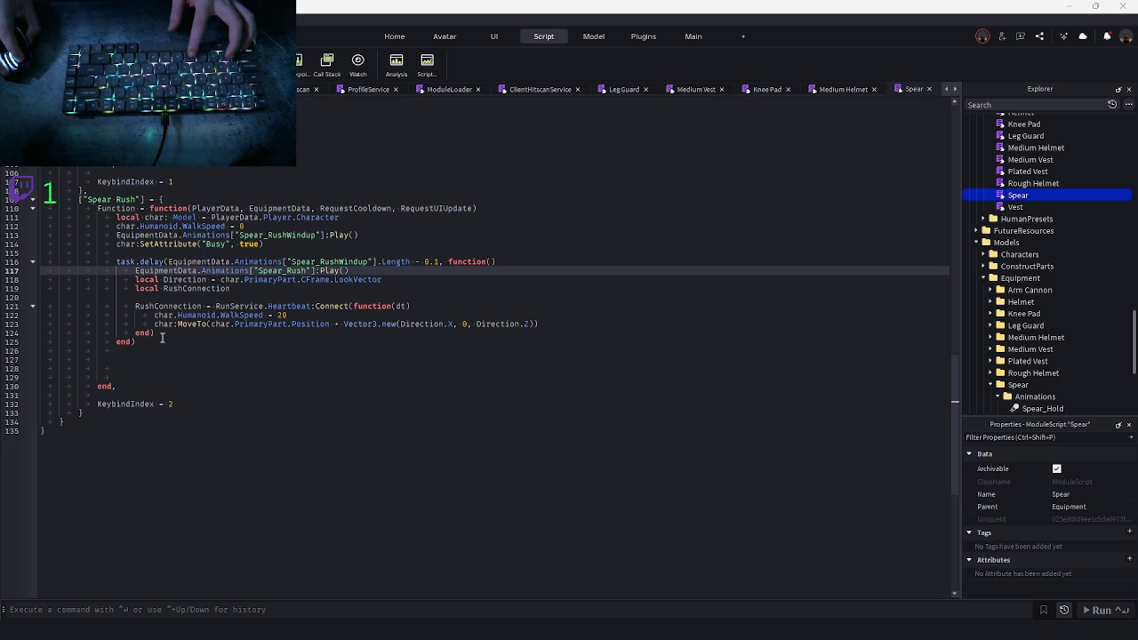
Replace lines 118–124 with the velocity rush code (rushSpeed 60, rushTime 0.4) and playtest
mouse_move(163, 338)
left_mouse_down()
mouse_move(134, 306)
mouse_move(129, 279)
left_mouse_up()
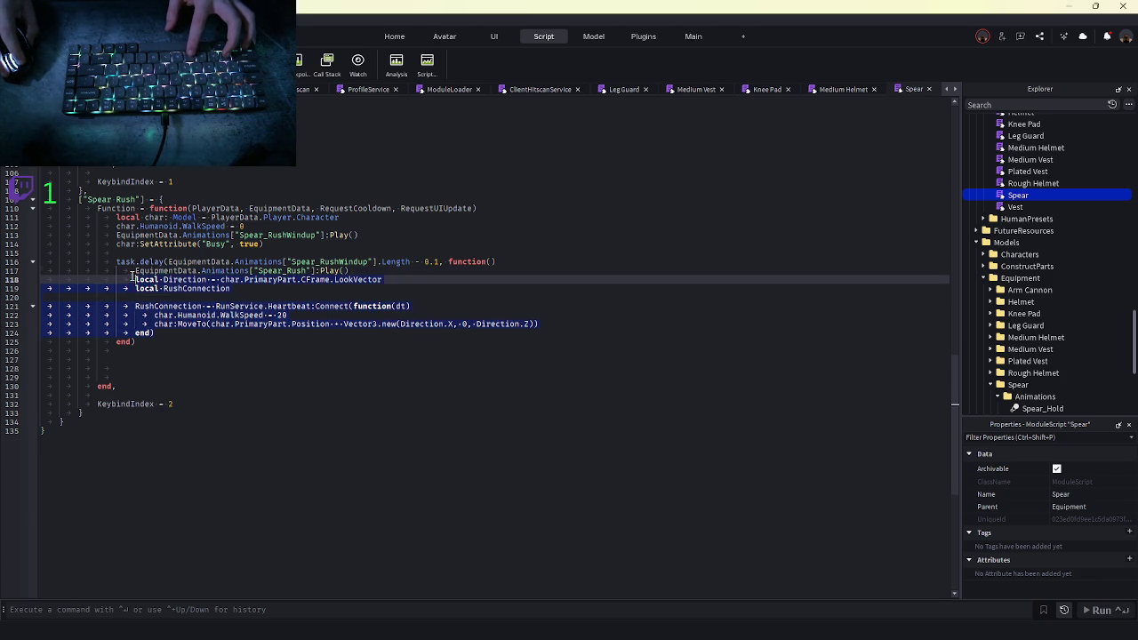
key("ctrl+v")
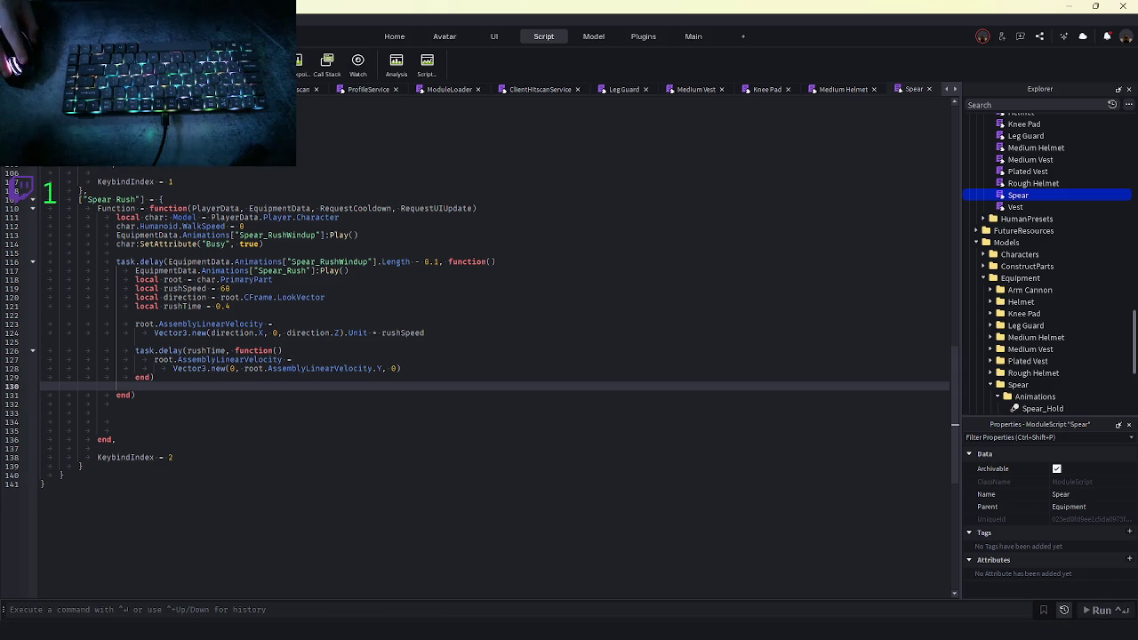
key("F5")
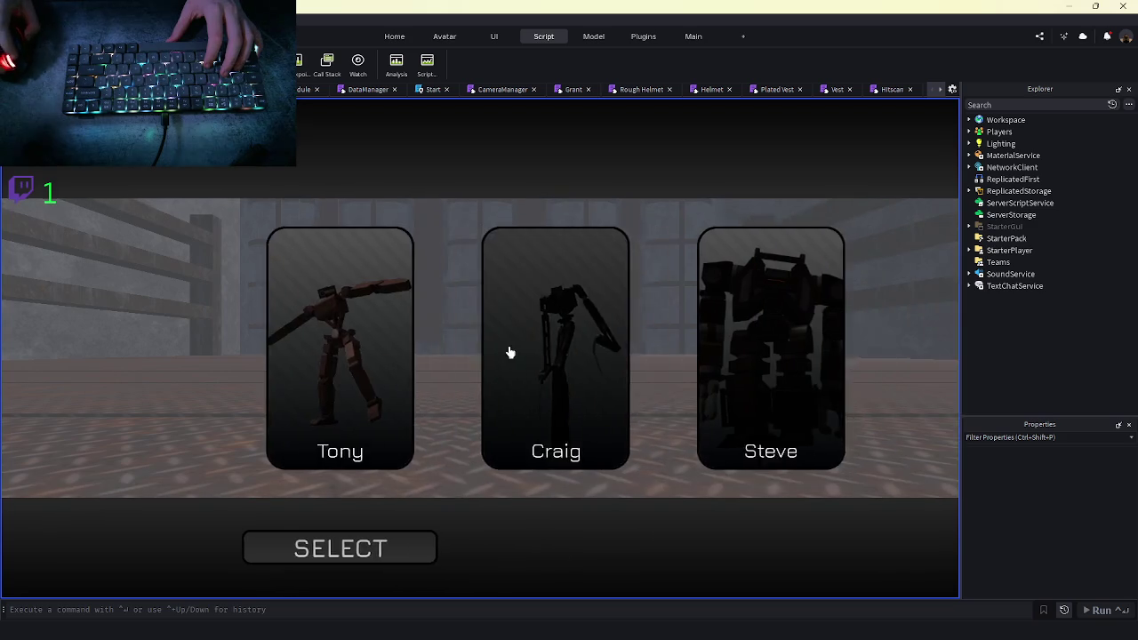
Pick the mech and soldier characters, deploy to try the velocity-based dash, then stop
left_click(460, 551)
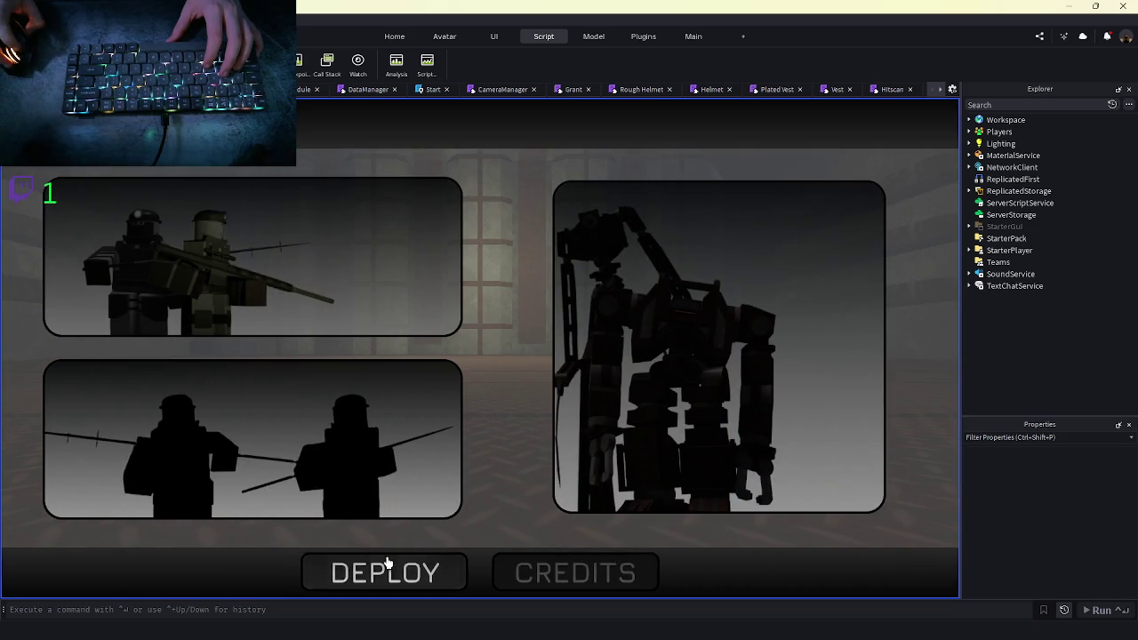
left_click(389, 566)
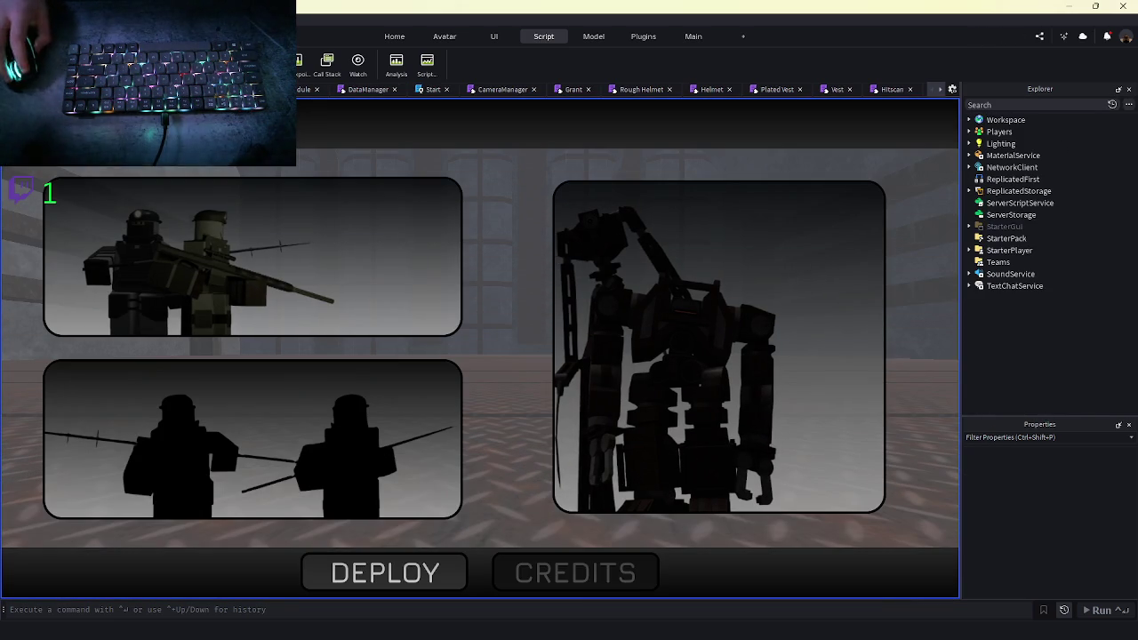
left_click(253, 292)
left_click(471, 551)
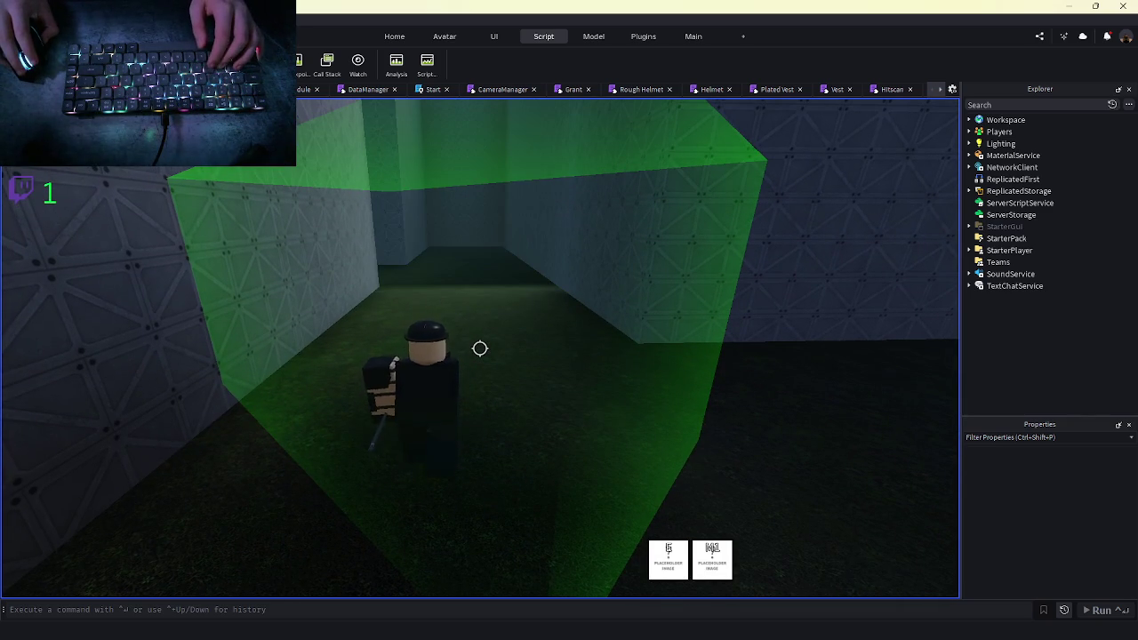
key("shift+F5")
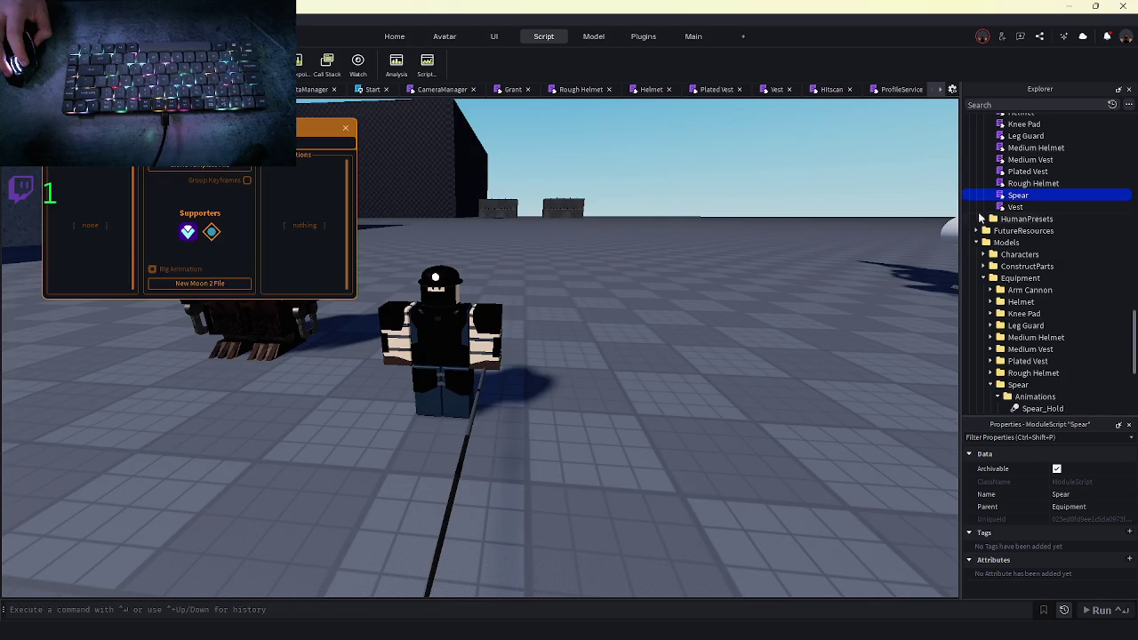
Restore the velocity-based rush code and delete the extra blank lines below the RushConnection Heartbeat lines
scroll(264, 348, "up", 2)
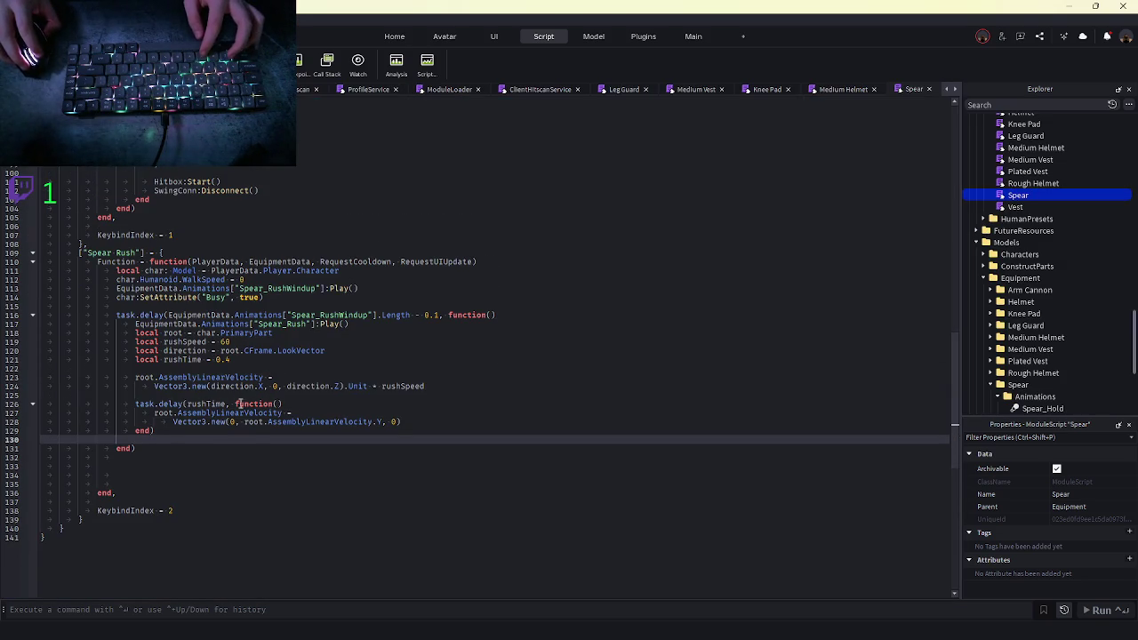
mouse_move(426, 386)
left_mouse_down()
mouse_move(231, 342)
mouse_move(350, 323)
mouse_move(274, 332)
left_mouse_up()
left_click(227, 377)
key("ctrl+z")
key("ctrl+z")
key("ctrl+z")
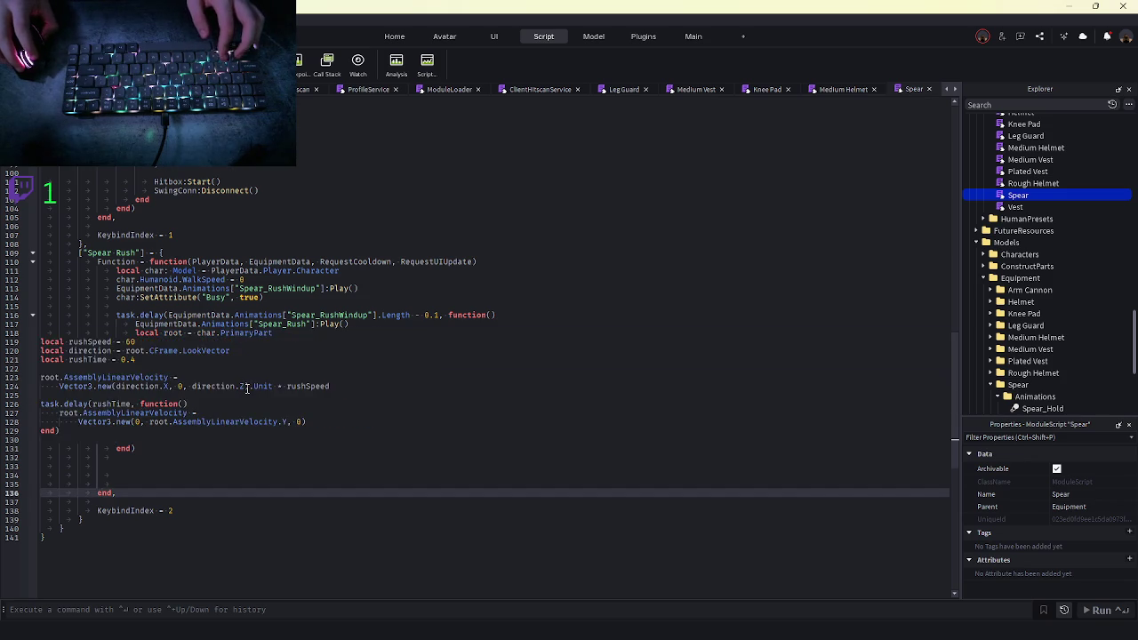
mouse_move(549, 376)
left_mouse_down()
mouse_move(142, 359)
mouse_move(153, 368)
left_mouse_up()
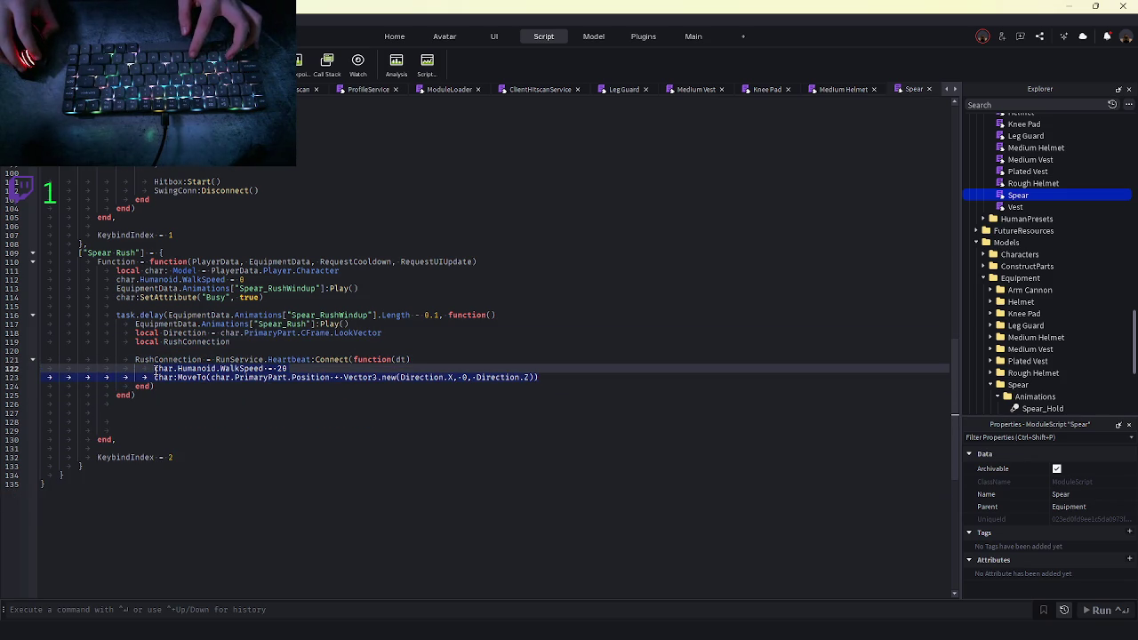
key("ctrl+y")
key("ctrl+y")
key("ctrl+y")
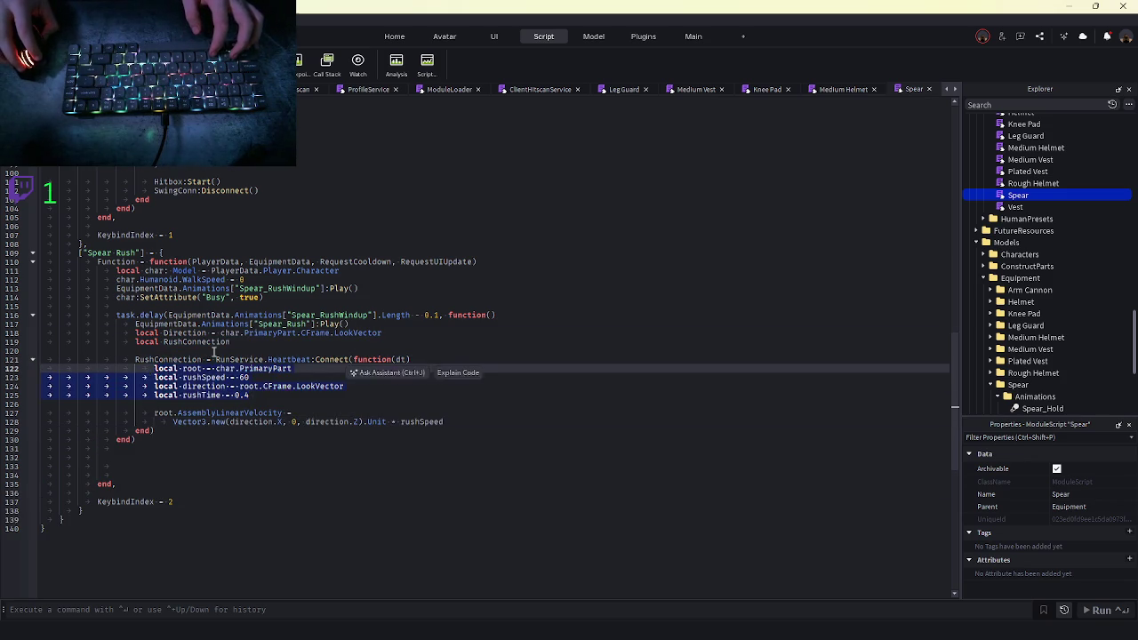
key("ctrl+y")
key("ctrl+y")
key("ctrl+y")
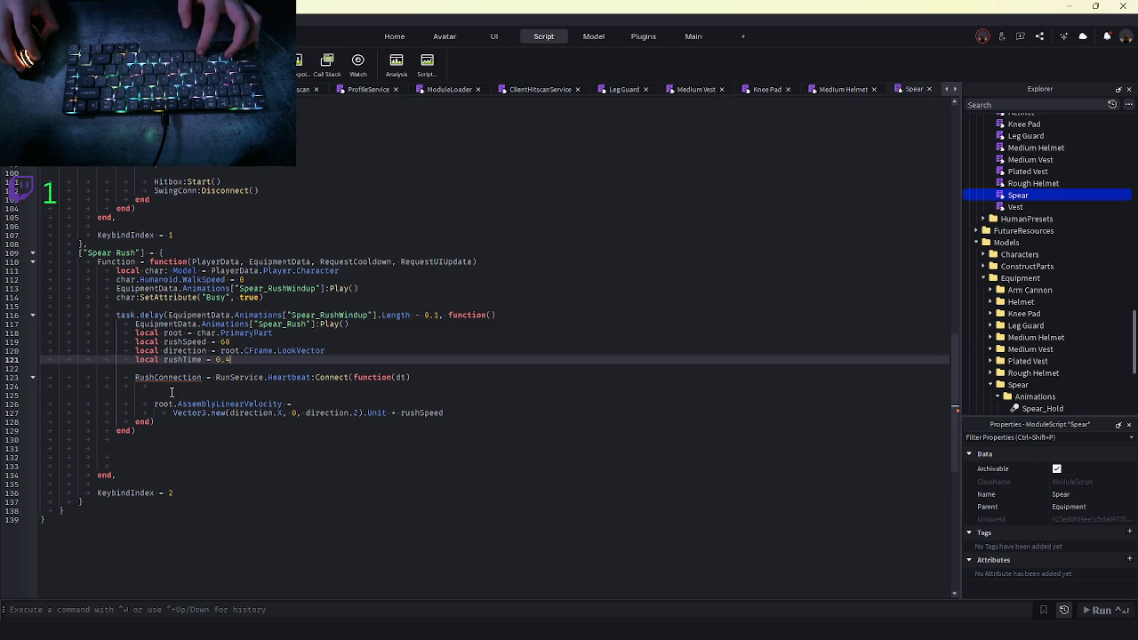
left_click_drag(171, 392, 115, 379)
key("End")
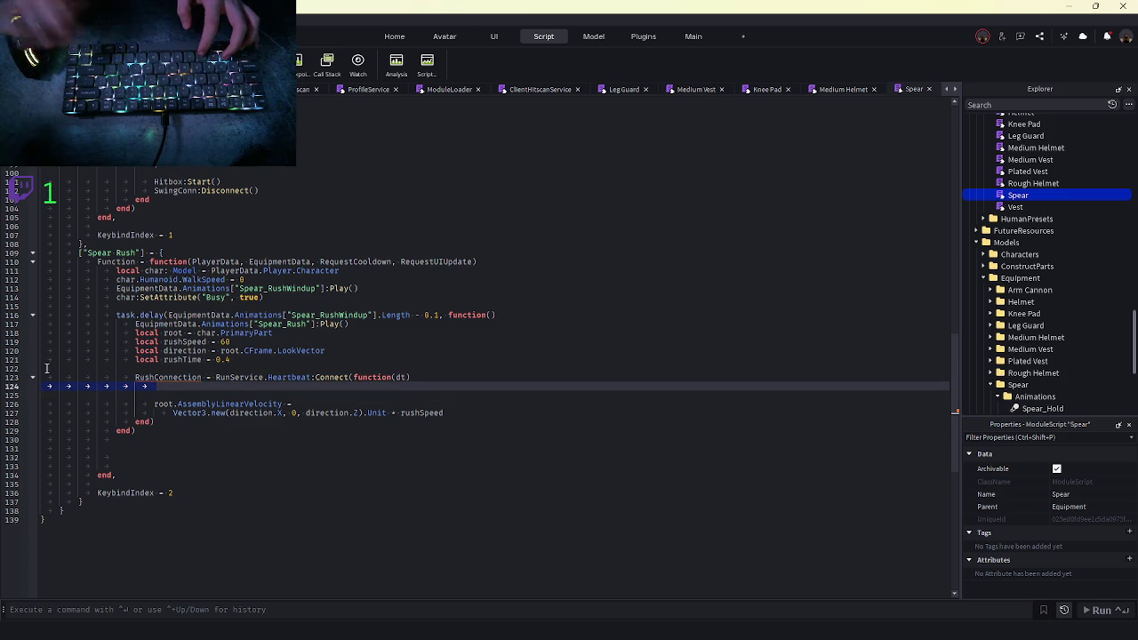
key("Delete")
key("Delete")
Declare 'local RushConnection' on line 122 and start a playtest
left_click(260, 365)
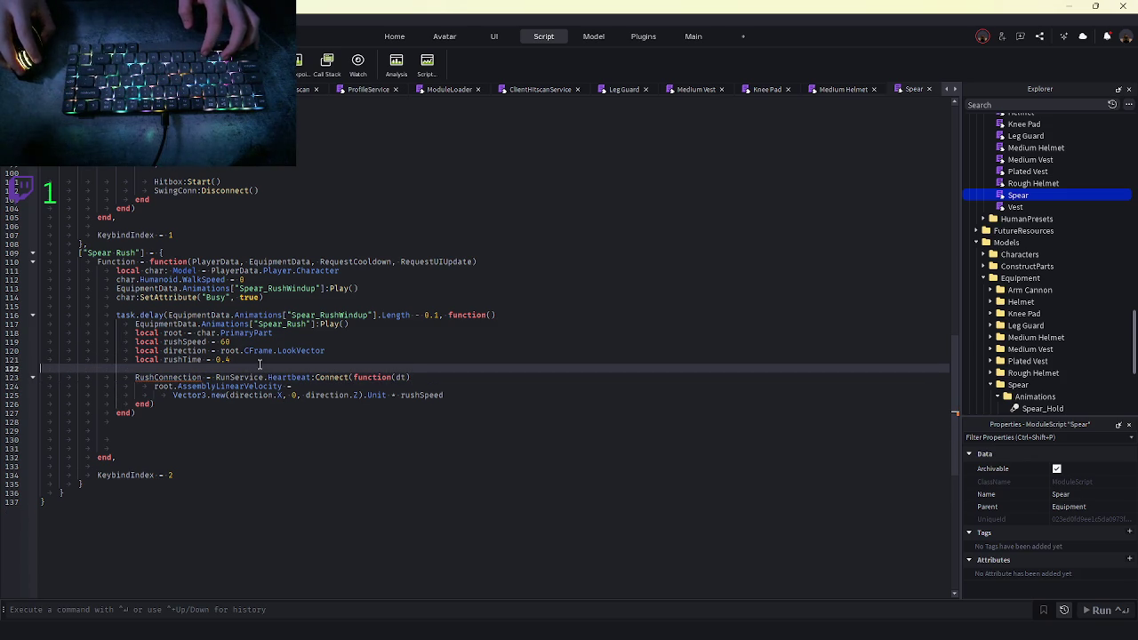
key("Tab")
type("local")
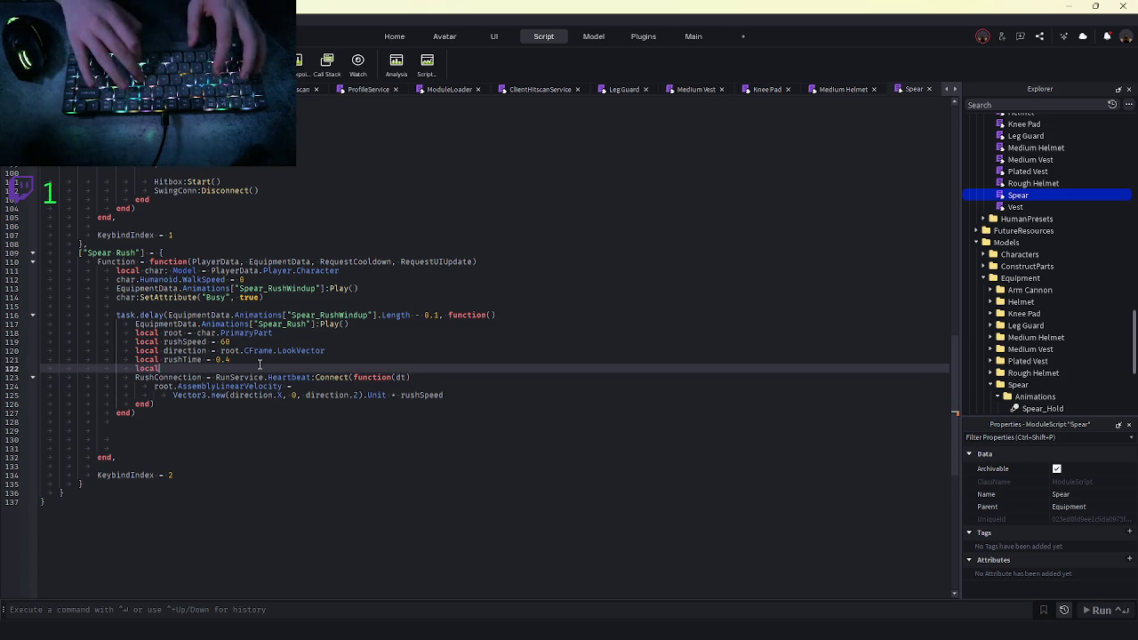
type(" RushConnection")
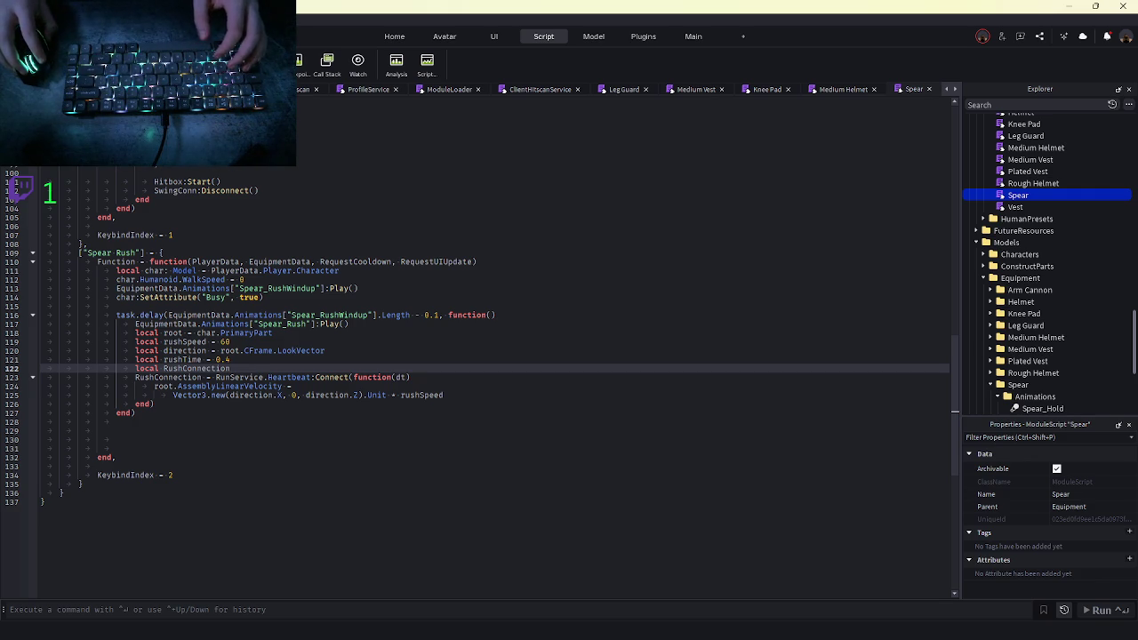
key("F5")
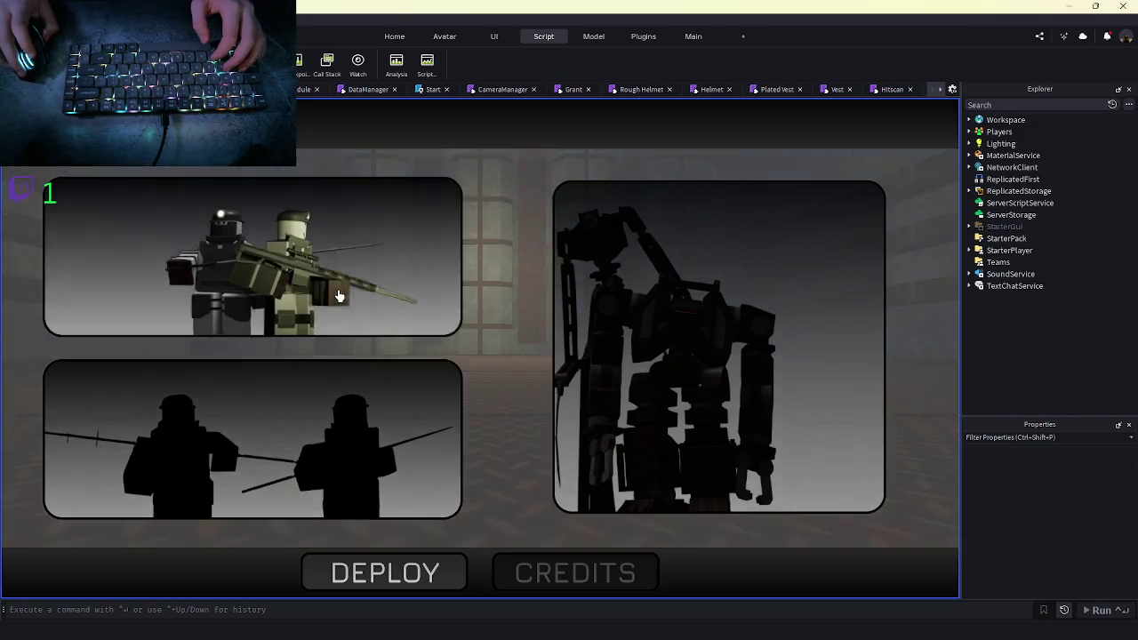
Deploy a character, walk it down the corridor toggling shift-lock, then stop the playtest
left_click(338, 296)
left_click(491, 547)
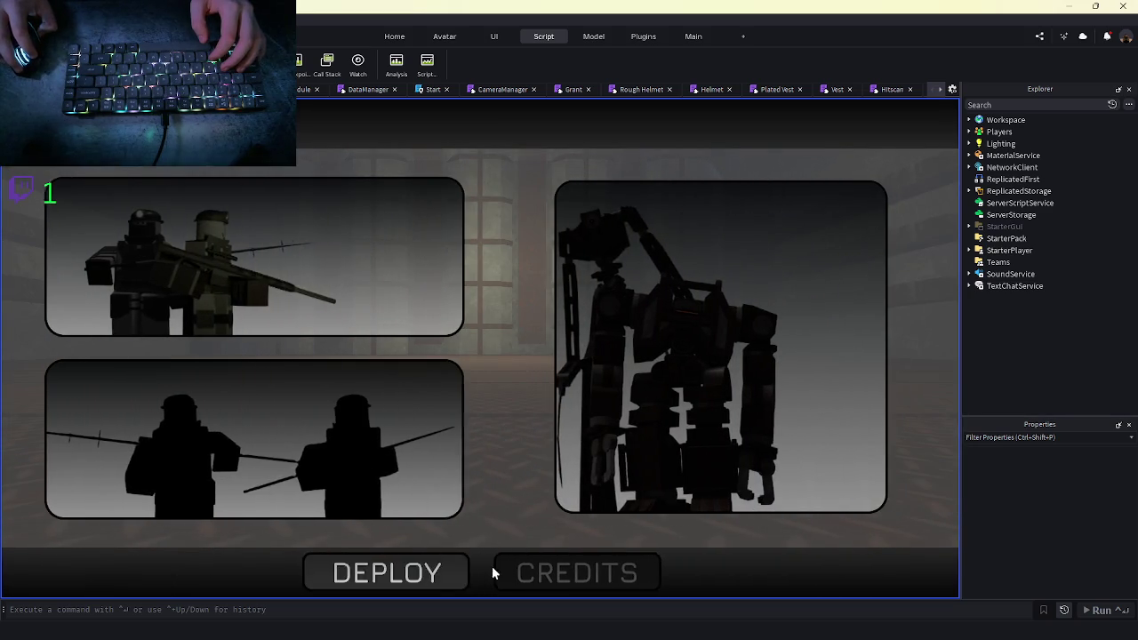
left_click(491, 567)
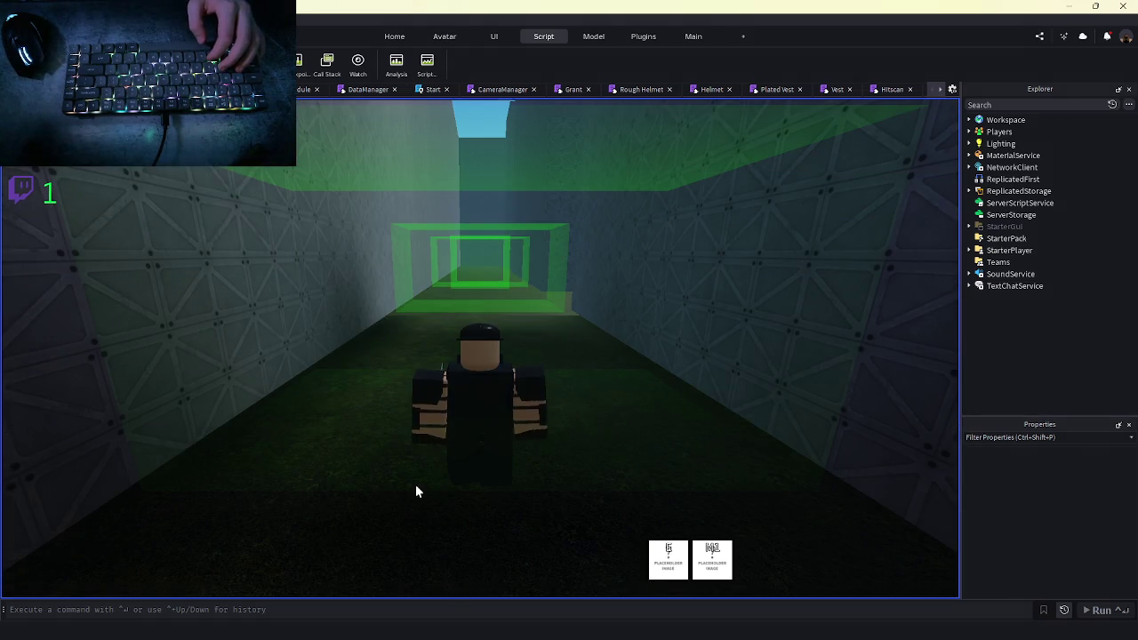
key("w")
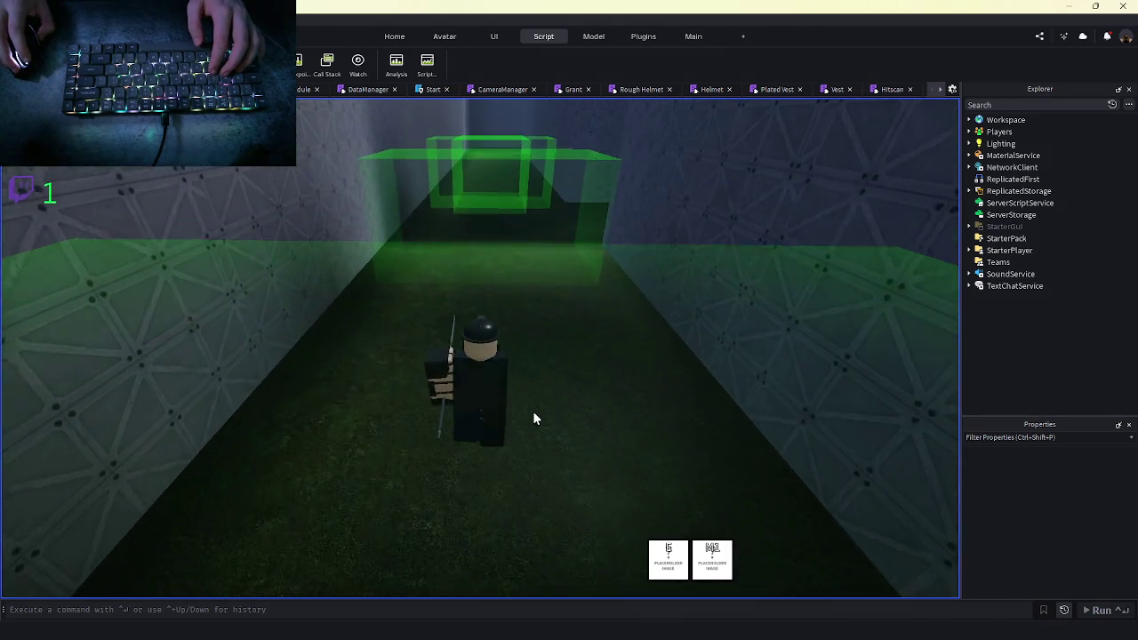
key("shift")
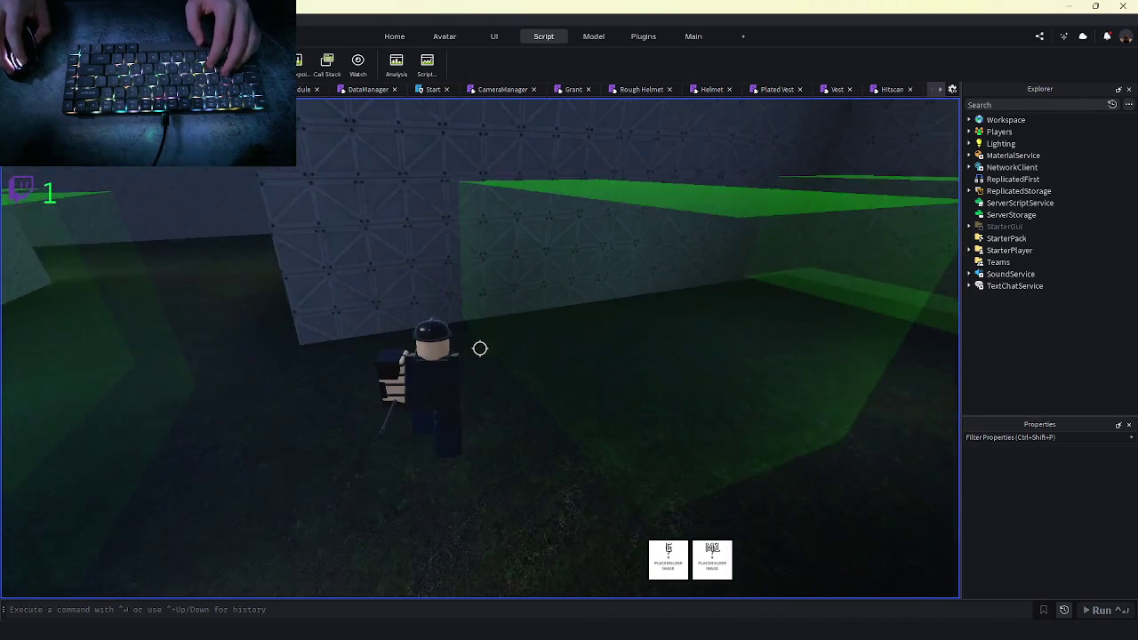
key("shift")
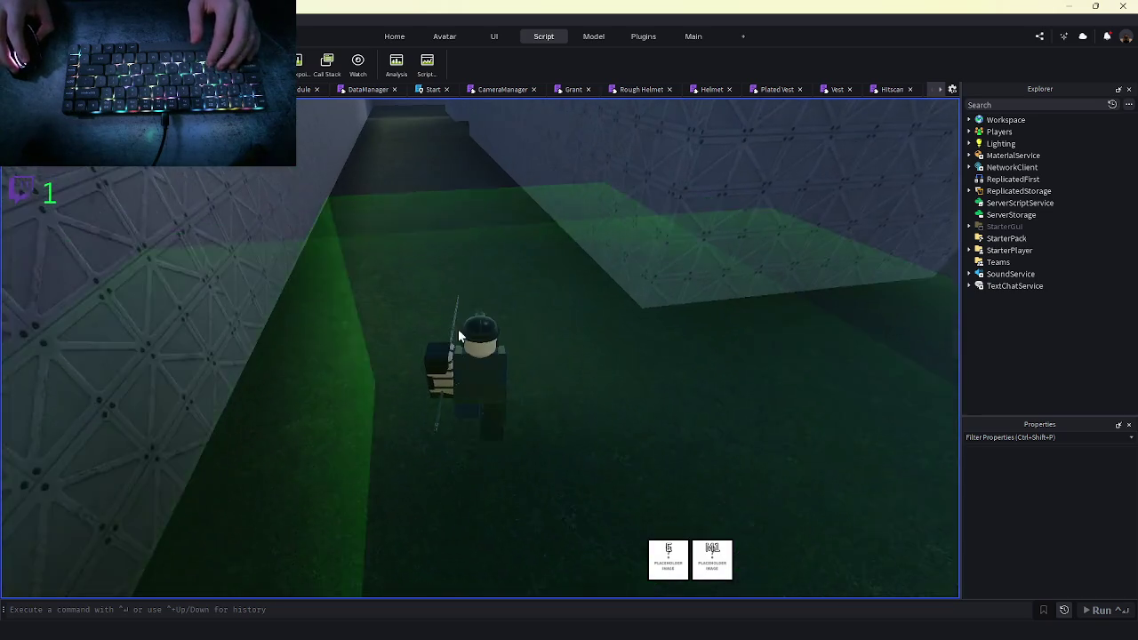
key("shift+F5")
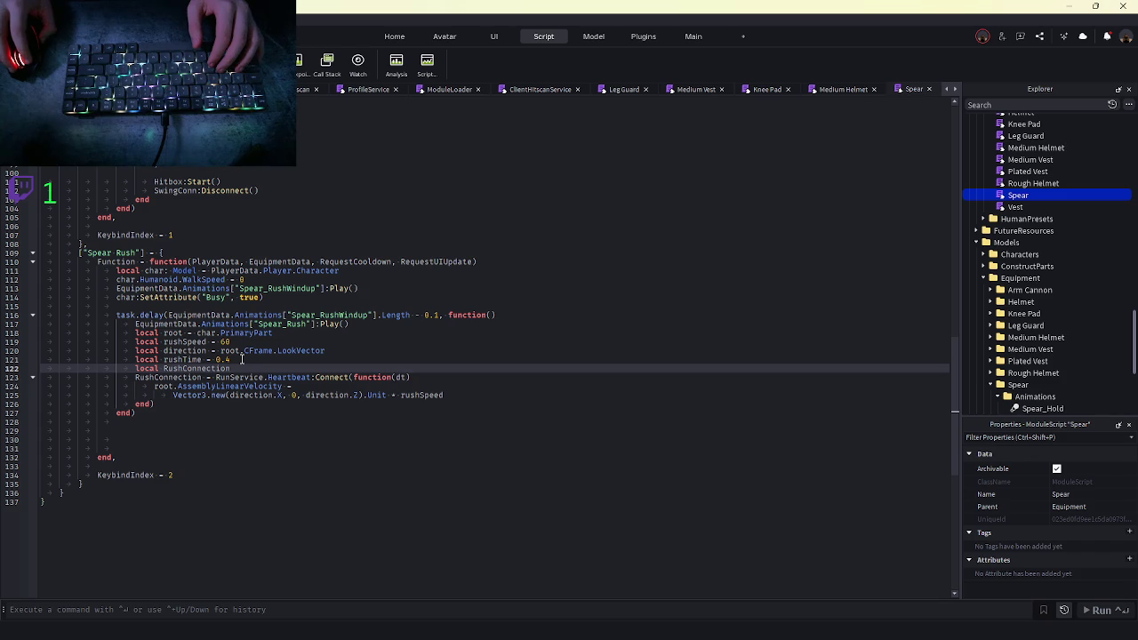
Add task.delay(rushTime, function() RushConnection:Disconnect() end) after the Heartbeat block
left_click(236, 359)
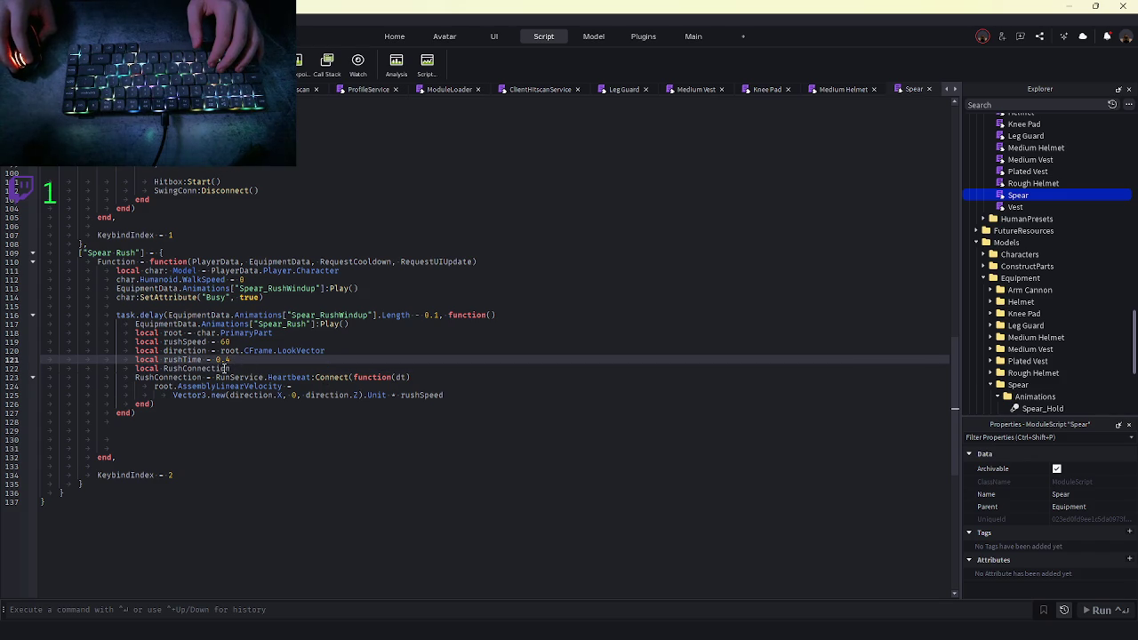
left_click(184, 401)
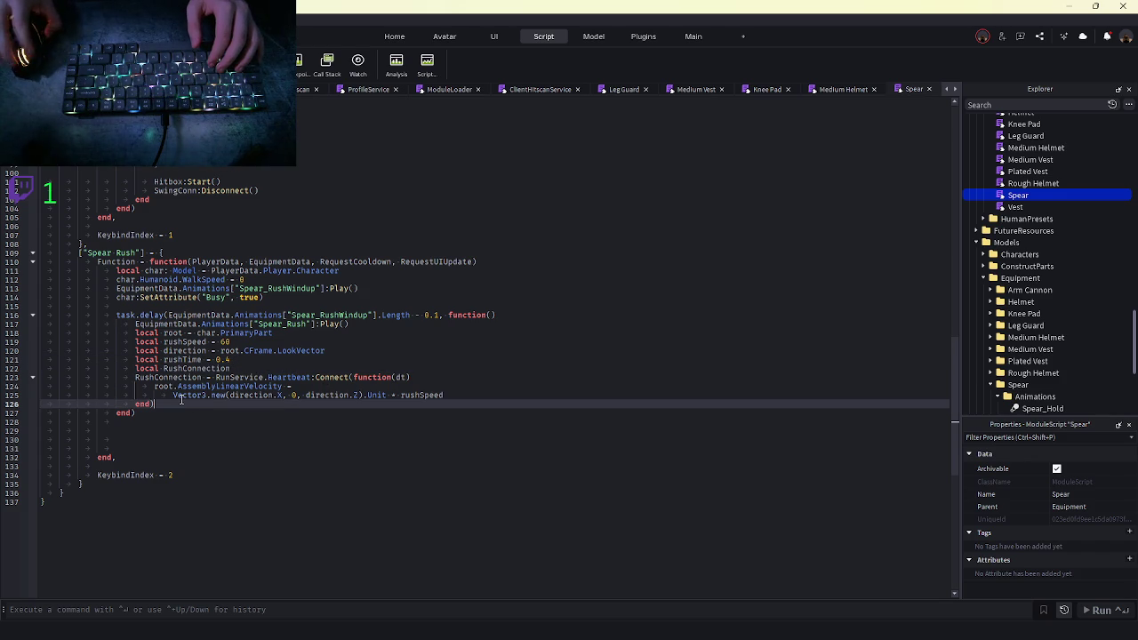
key("Return")
key("Return")
type("task.delay(rushS")
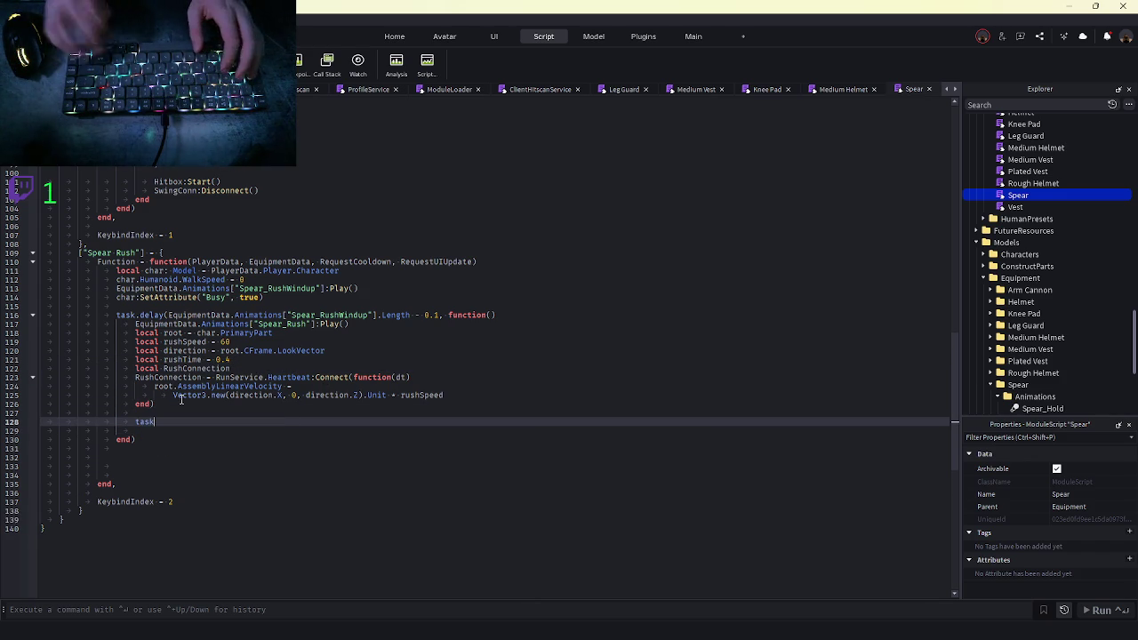
key("BackSpace")
type("Time, function")
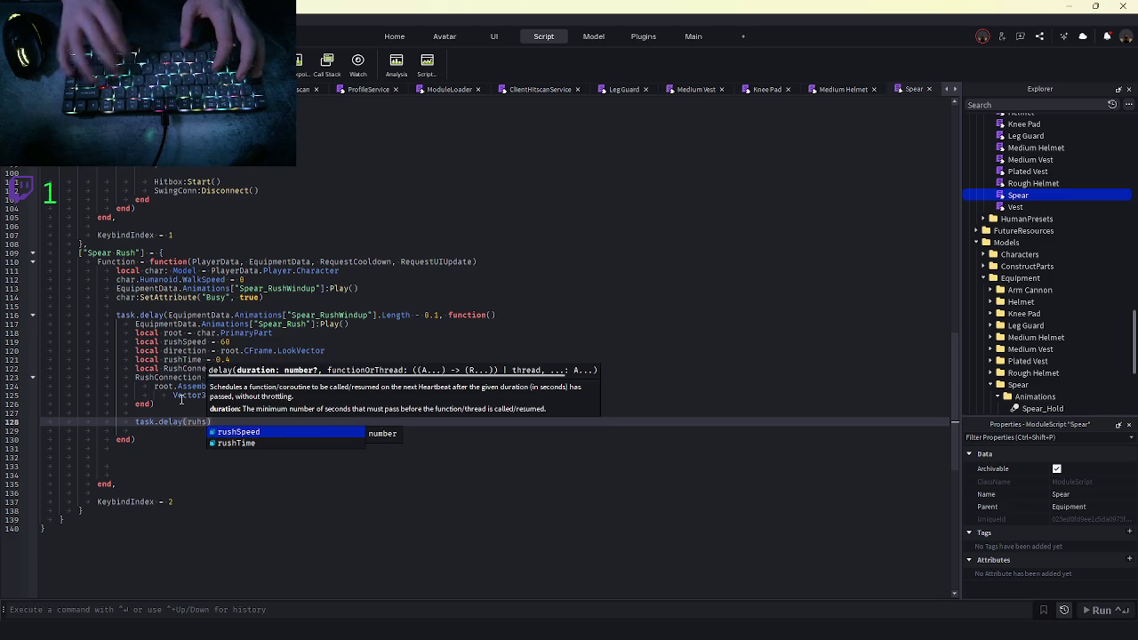
type("()")
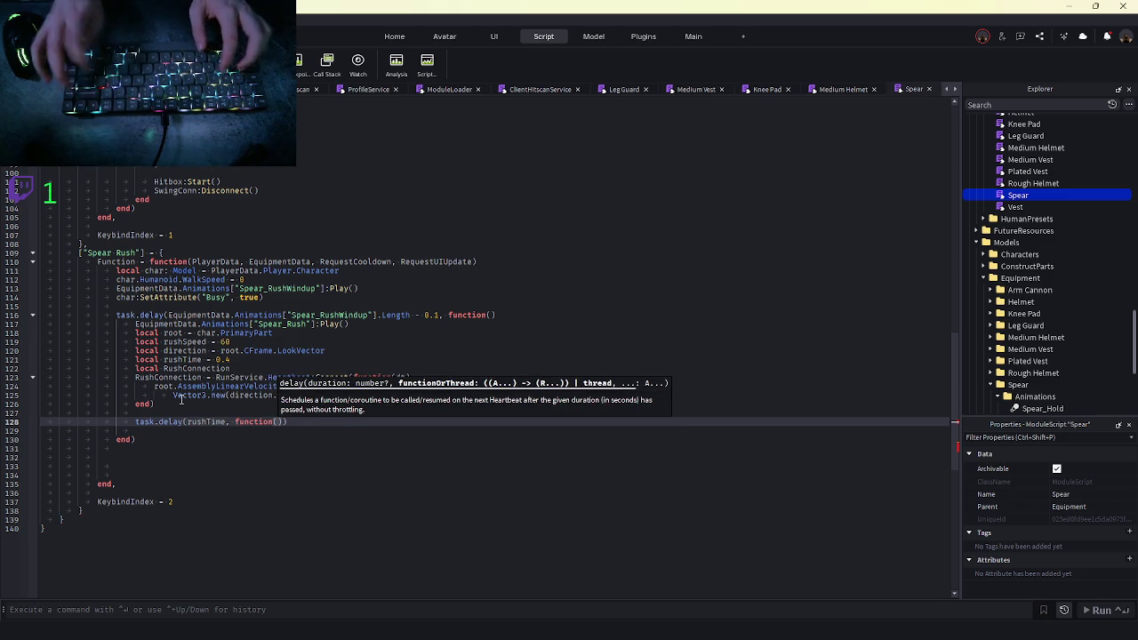
key("Return")
type("rush")
key("Down")
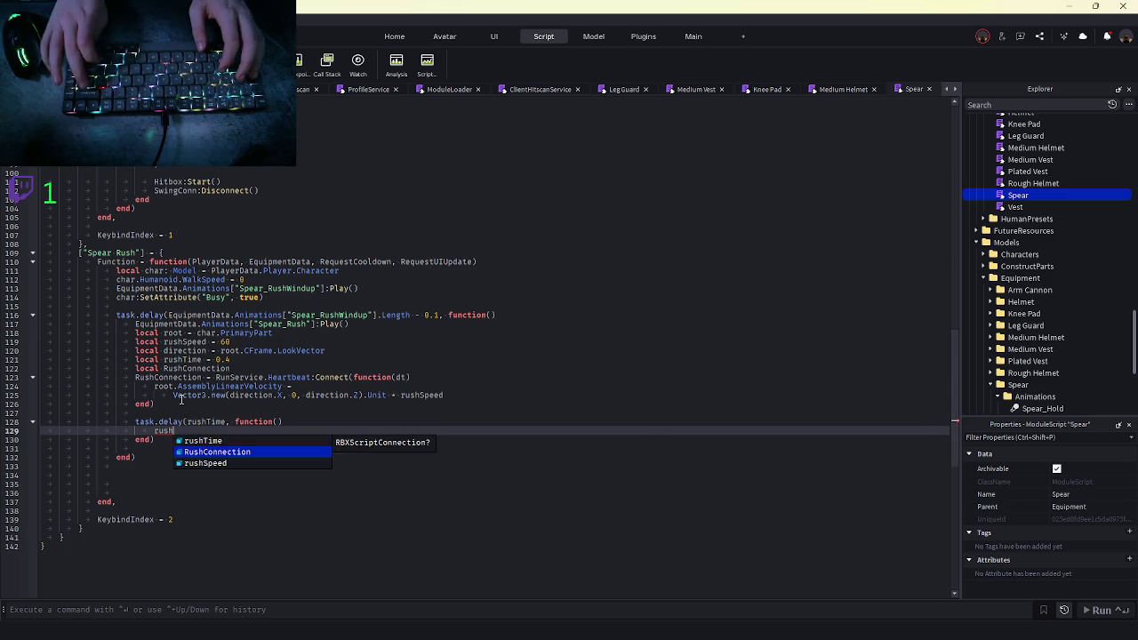
key("Tab")
type(":")
key("Tab")
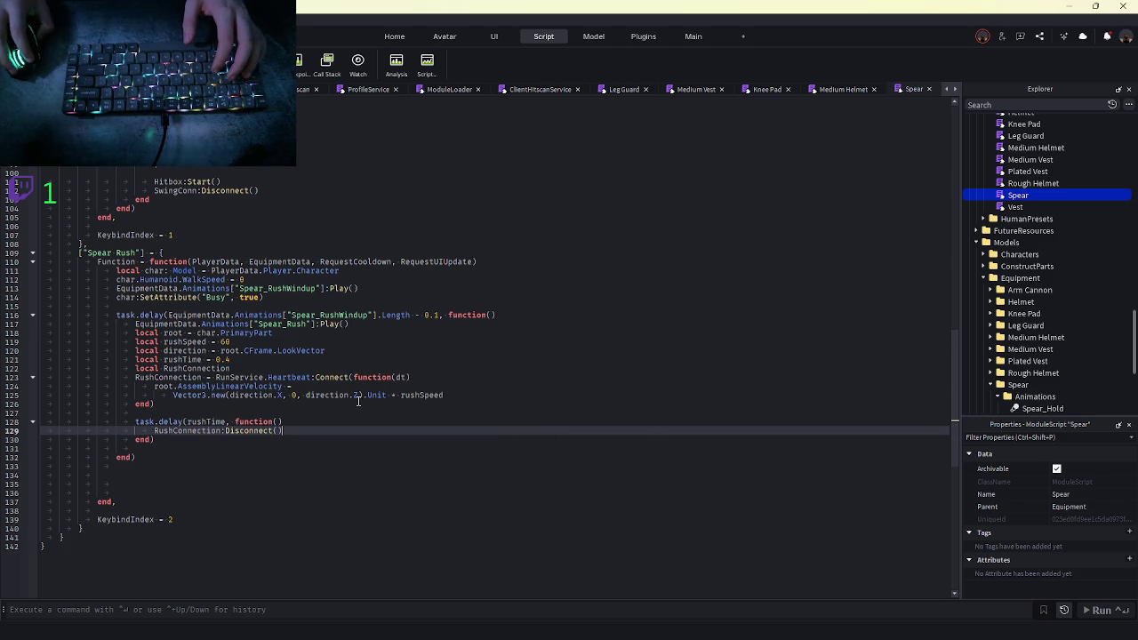
Change rushSpeed from 60 to 200 and rushTime from 0.4 to 2
double_click(224, 341)
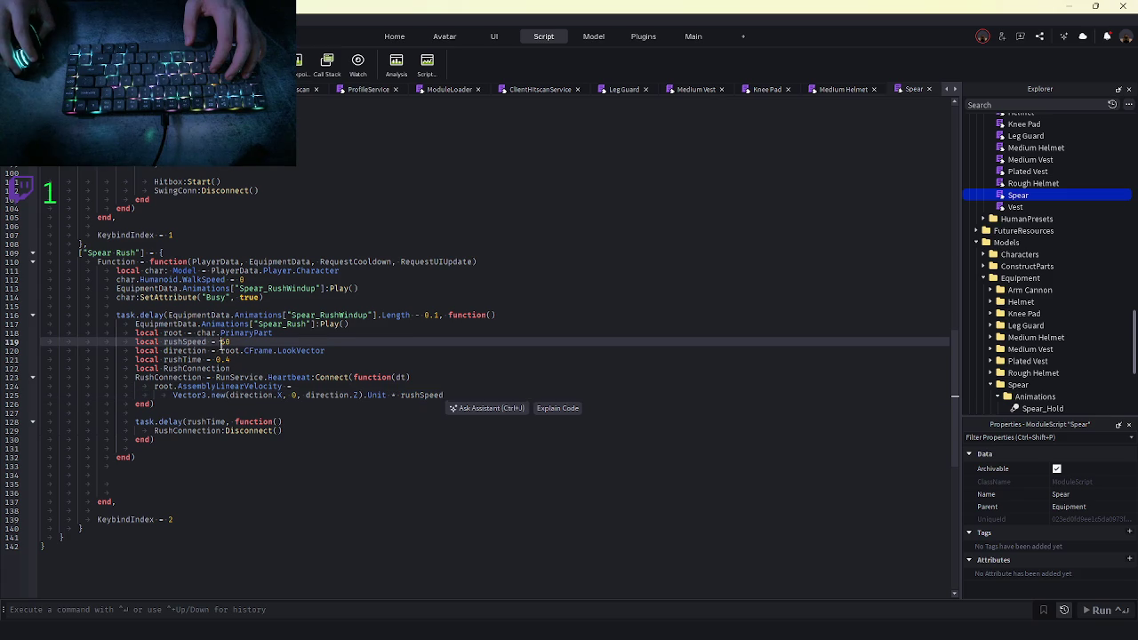
type("200")
double_click(224, 360)
type("2")
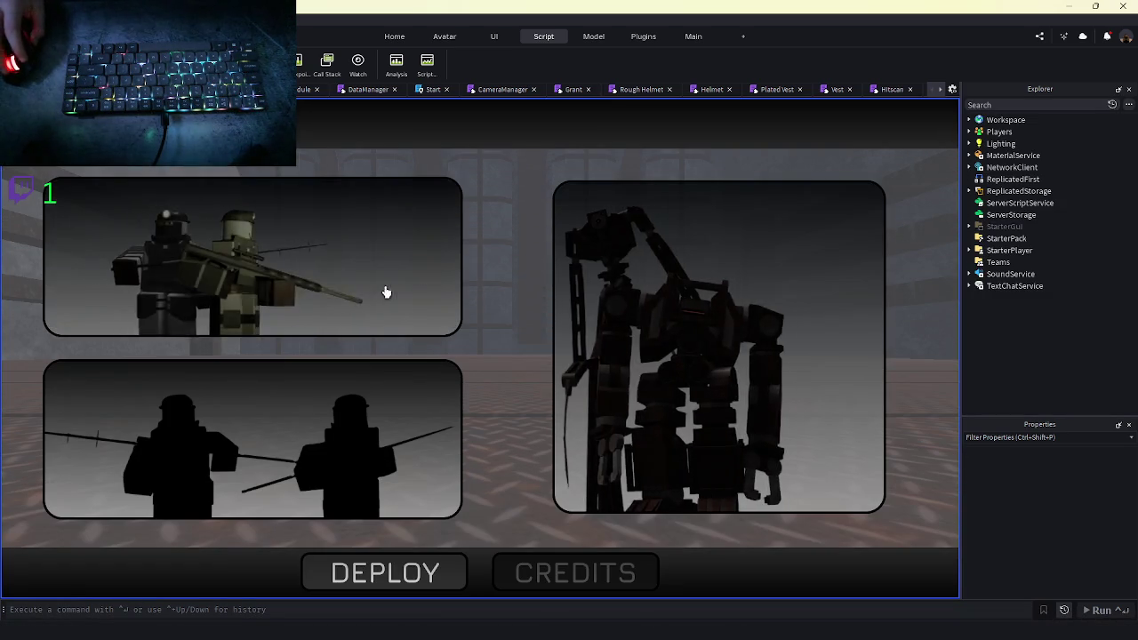
Pick a character, walk it along the corridor to test the 200-speed rush, then stop
left_click(449, 570)
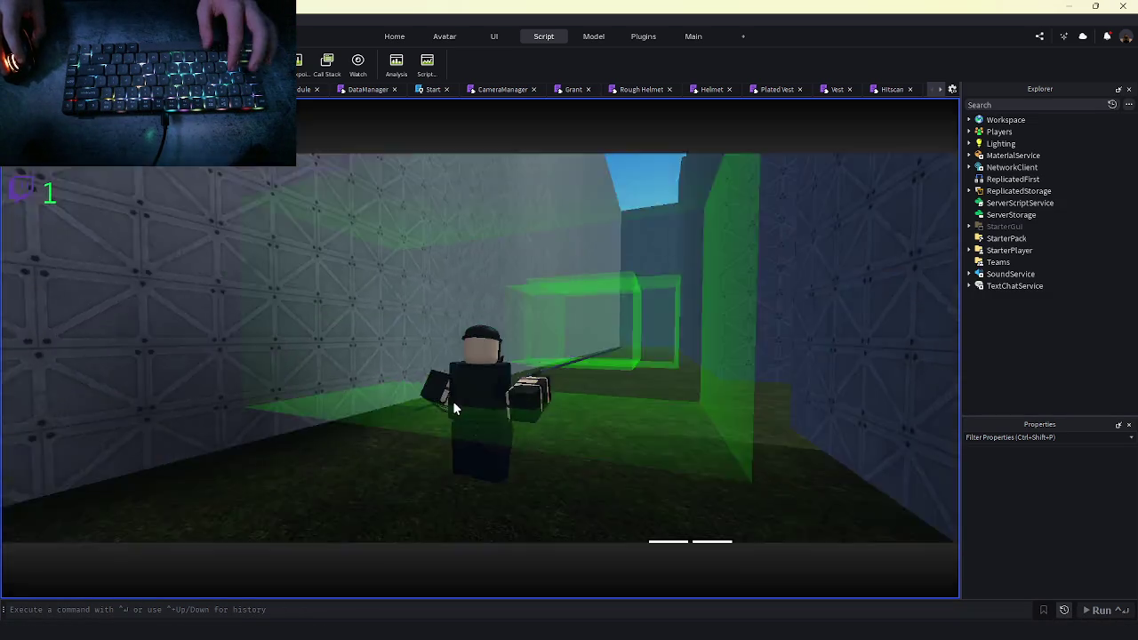
key("w")
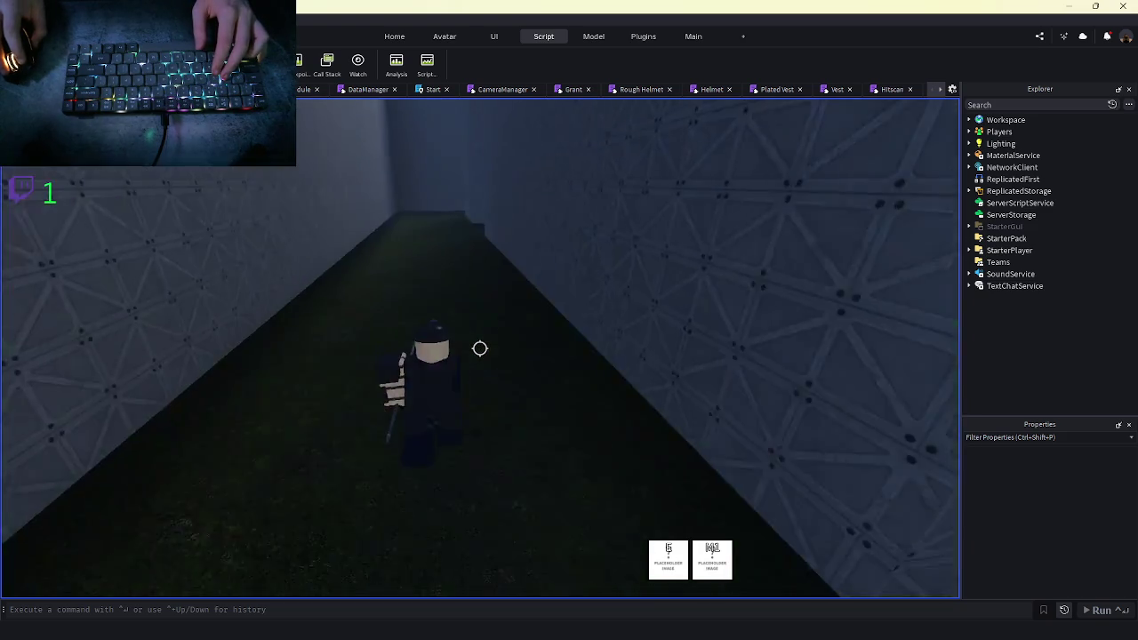
key("w")
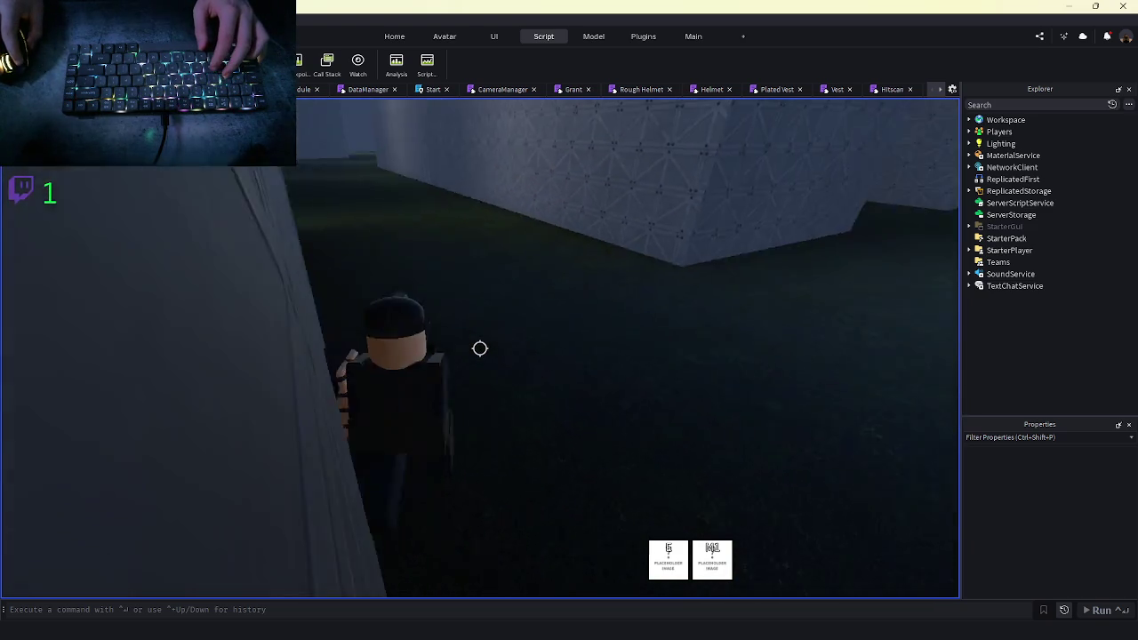
key("shift+F5")
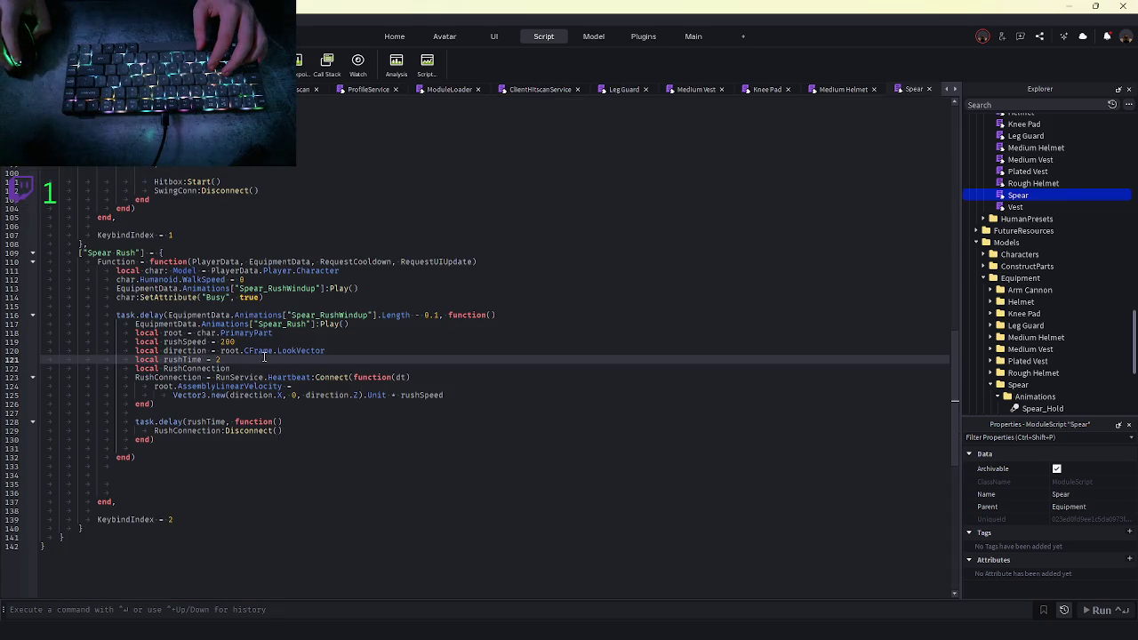
Change rushSpeed on line 119 from 200 back to 60 and start a playtest
left_click(224, 343)
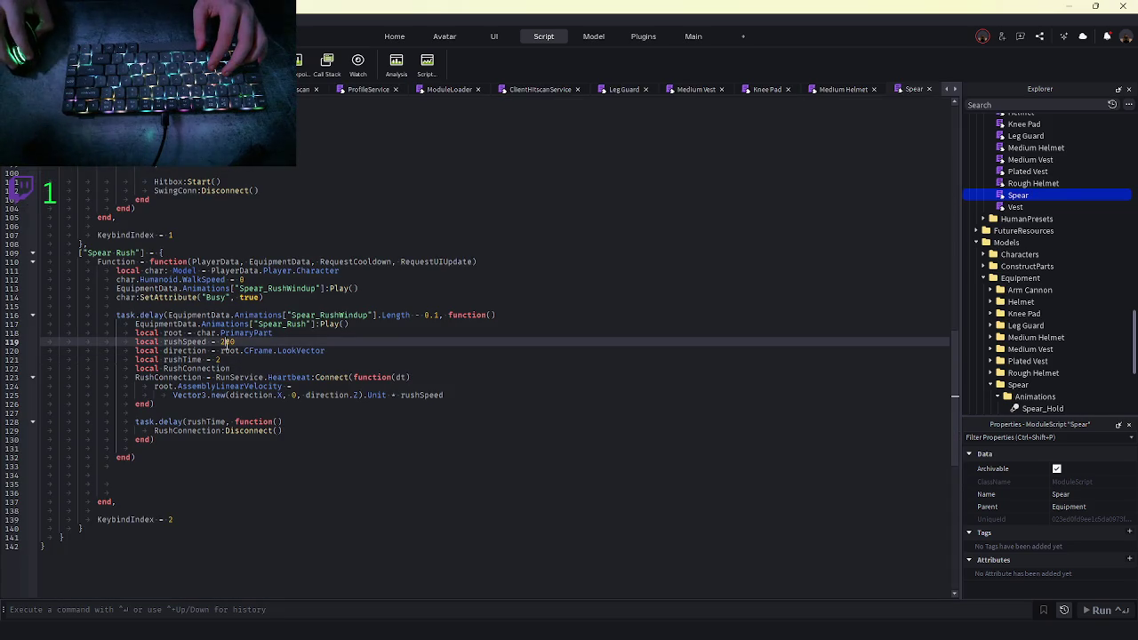
key("BackSpace")
key("BackSpace")
key("BackSpace")
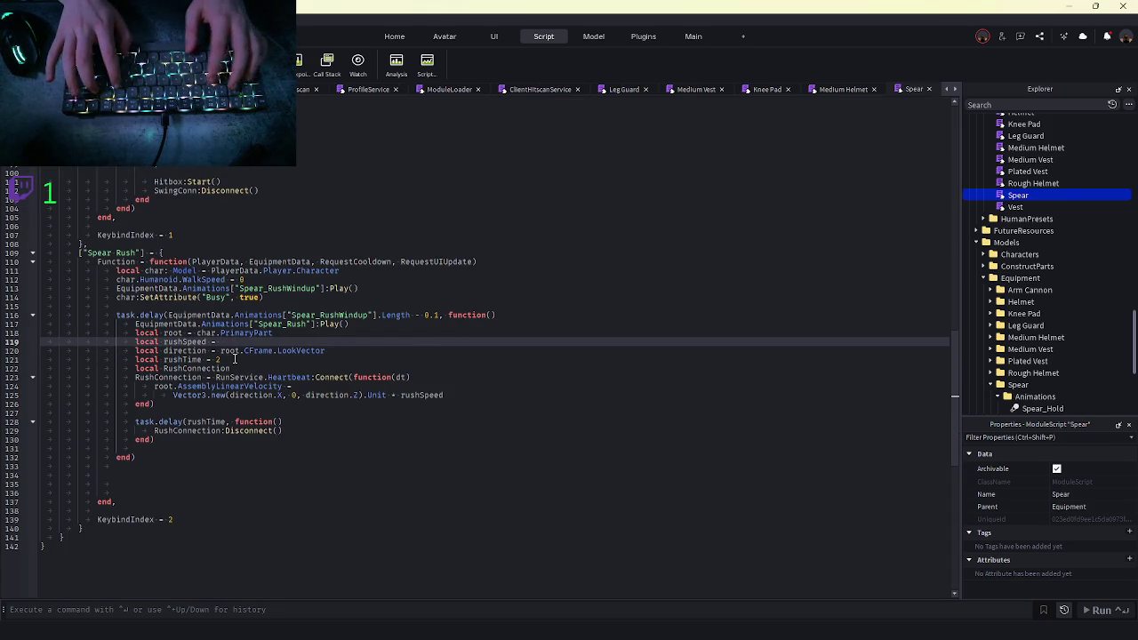
type("60")
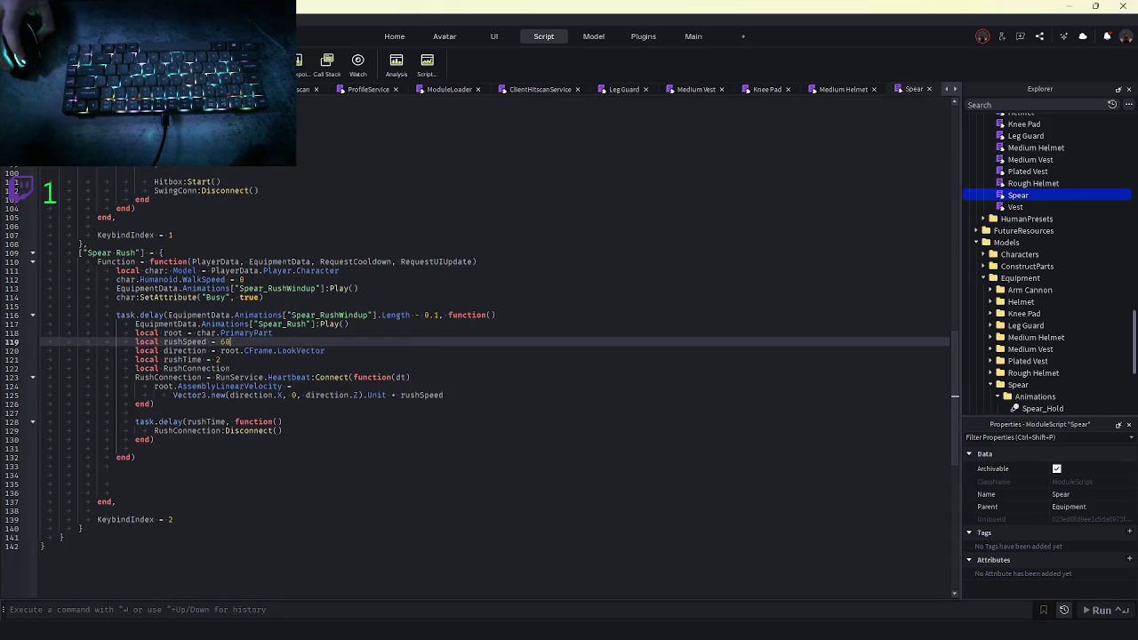
key("F5")
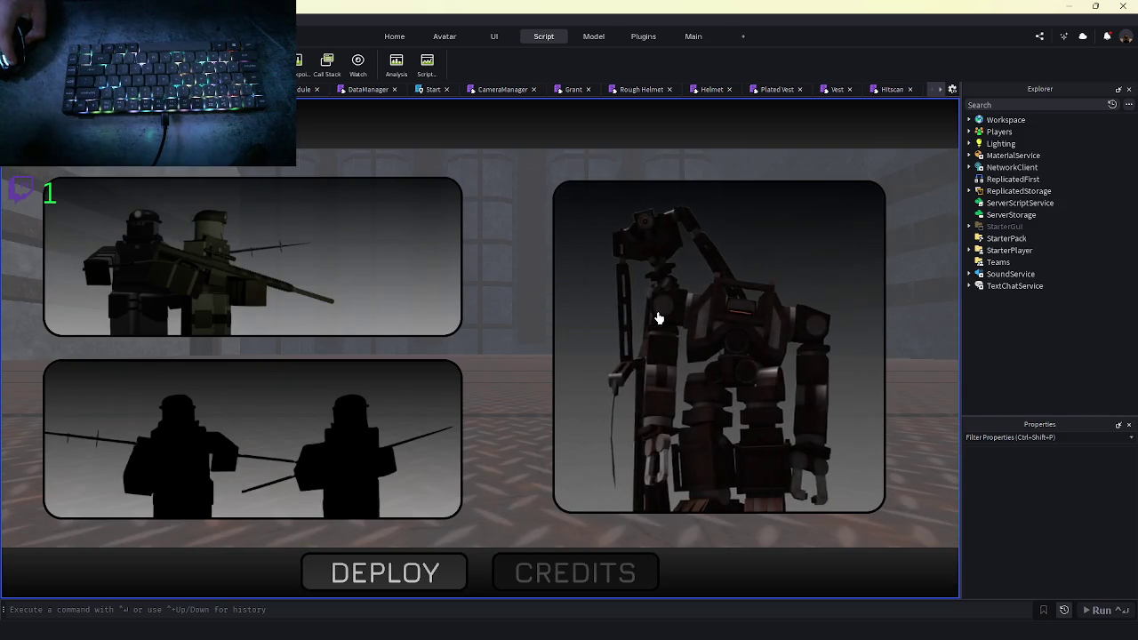
Pick a character, run it through the green-lit test area with the 60-speed rush, then stop
left_click(460, 271)
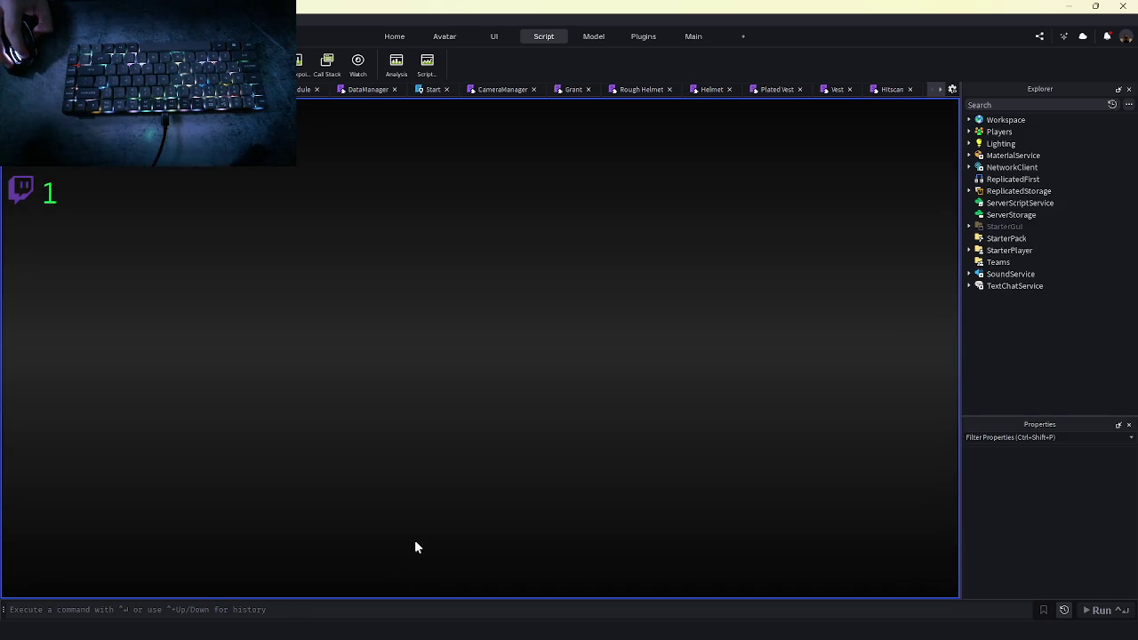
key("w")
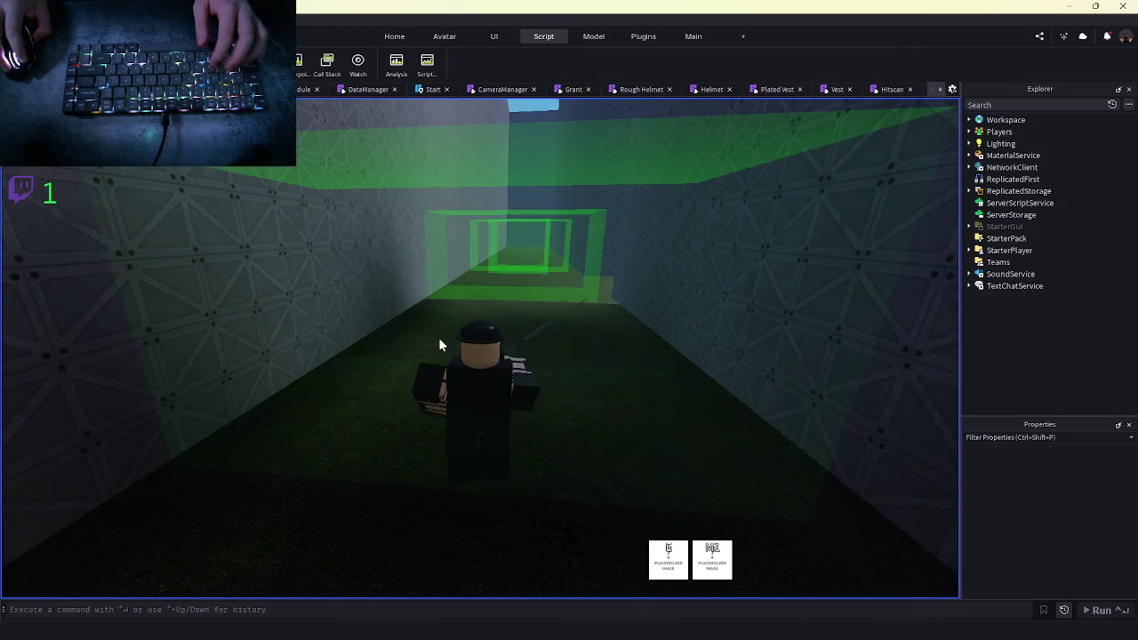
key("w")
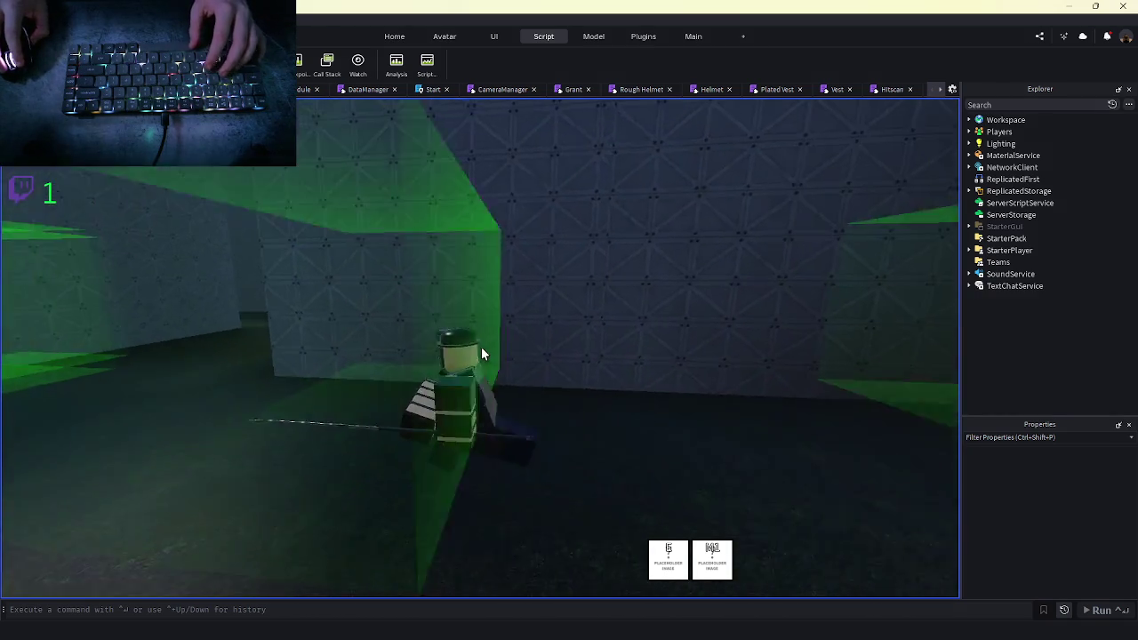
key("w")
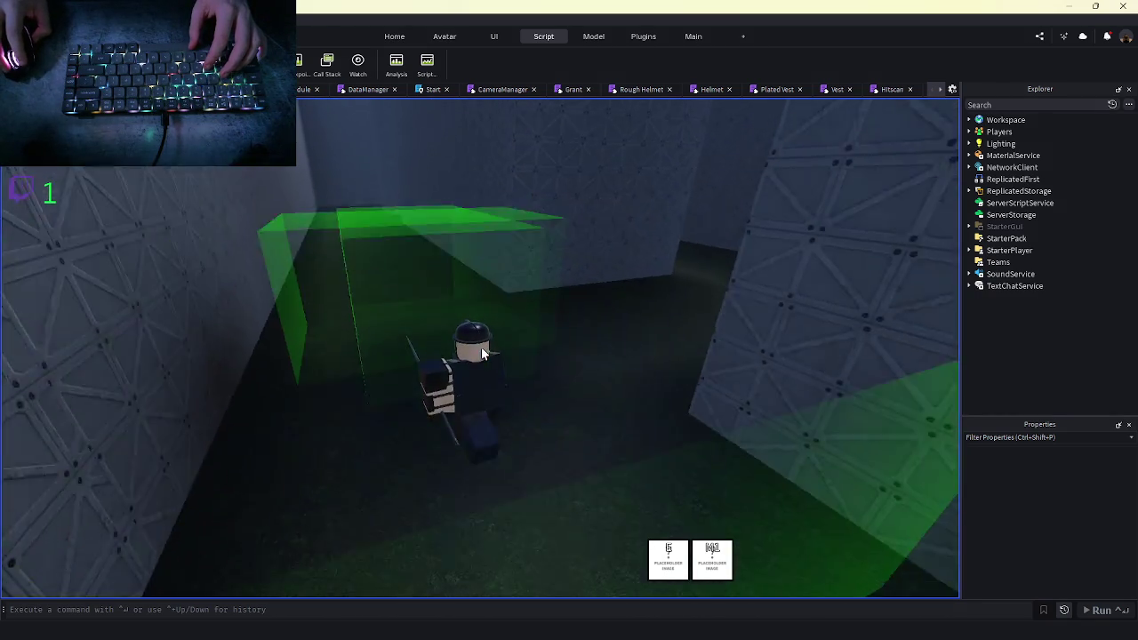
key("w")
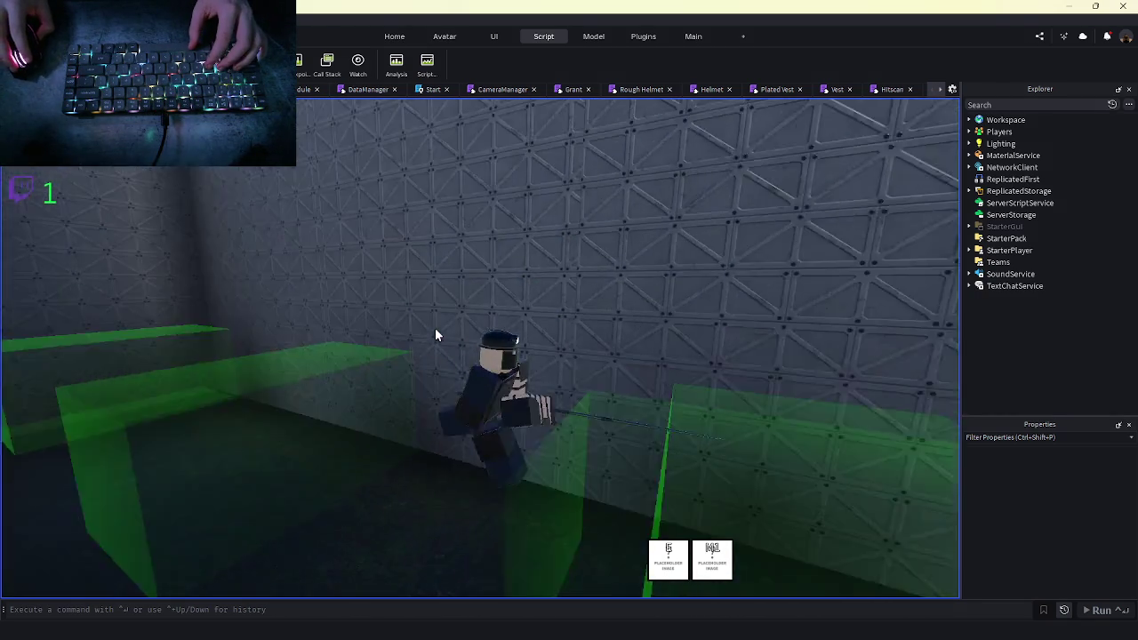
key("w")
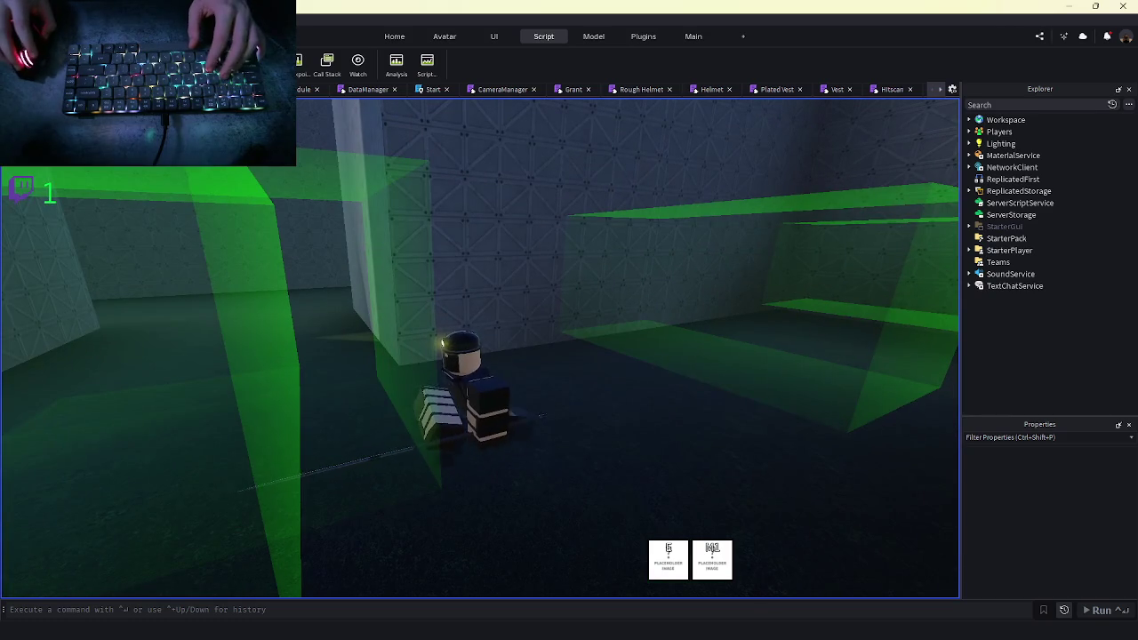
key("shift+F5")
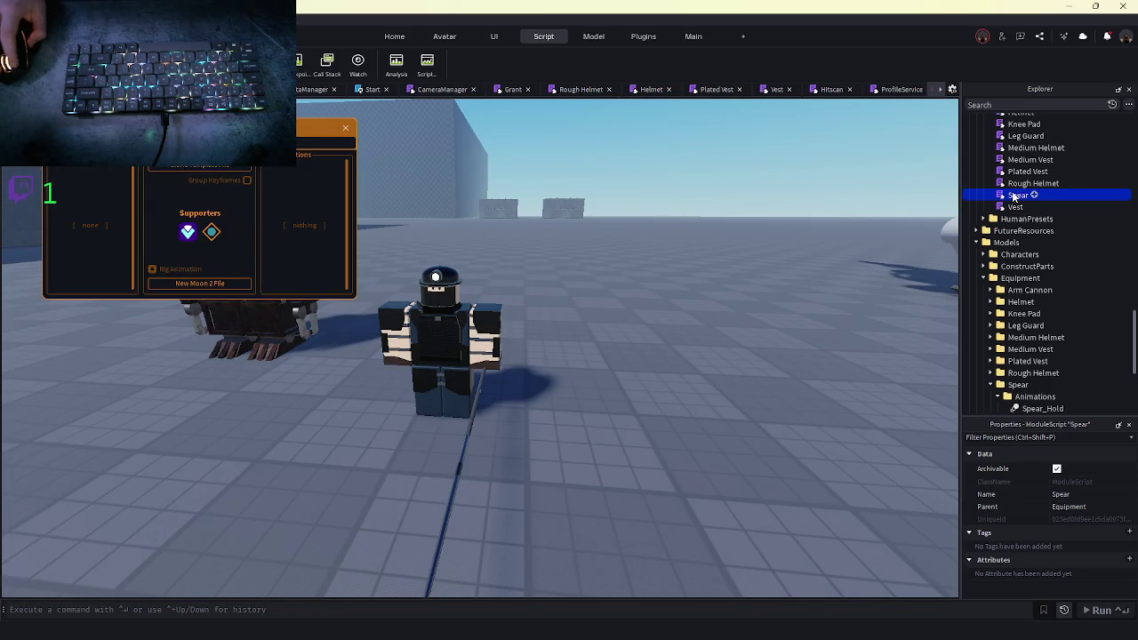
Open the Spear module and change rushSpeed on line 119 from 60 to 120
double_click(1015, 195)
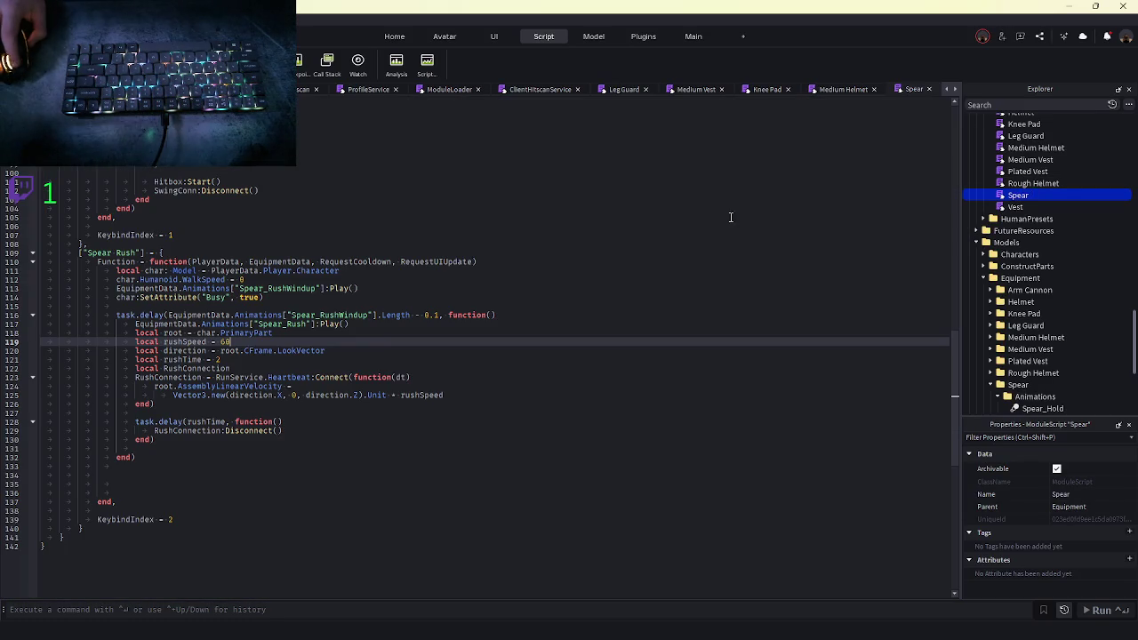
key("BackSpace")
key("BackSpace")
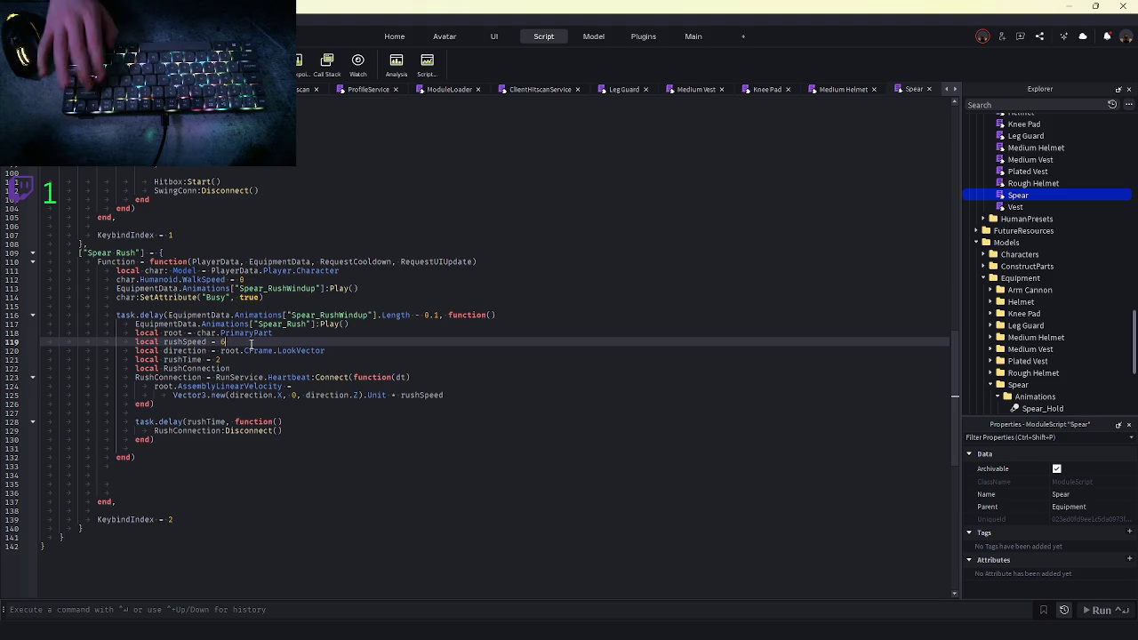
type("120")
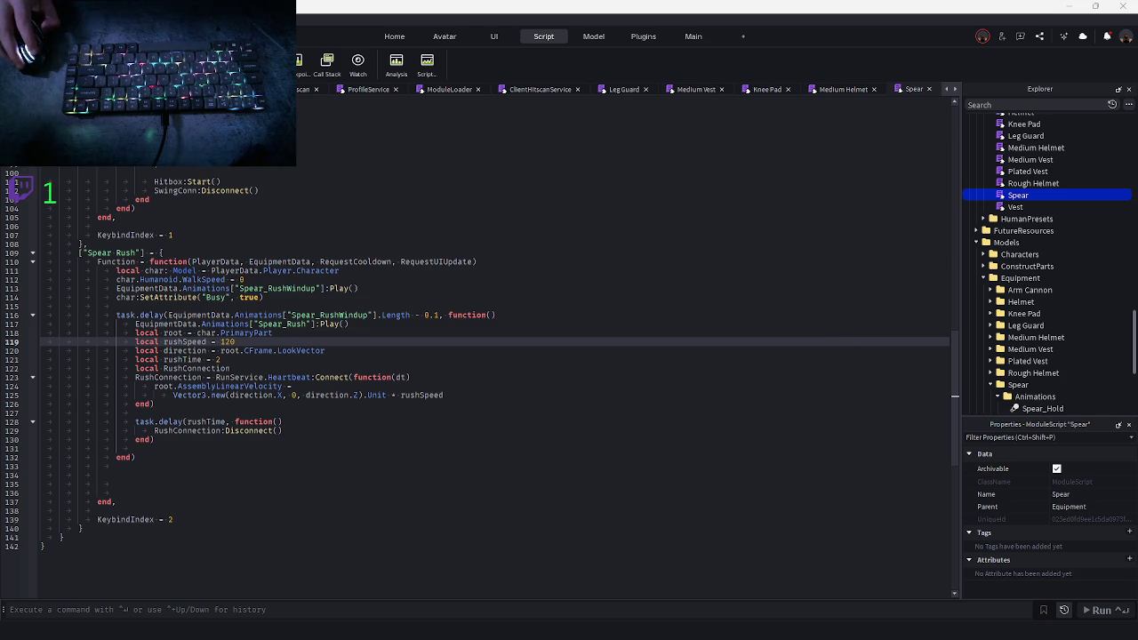
scroll(874, 89, "up", 3)
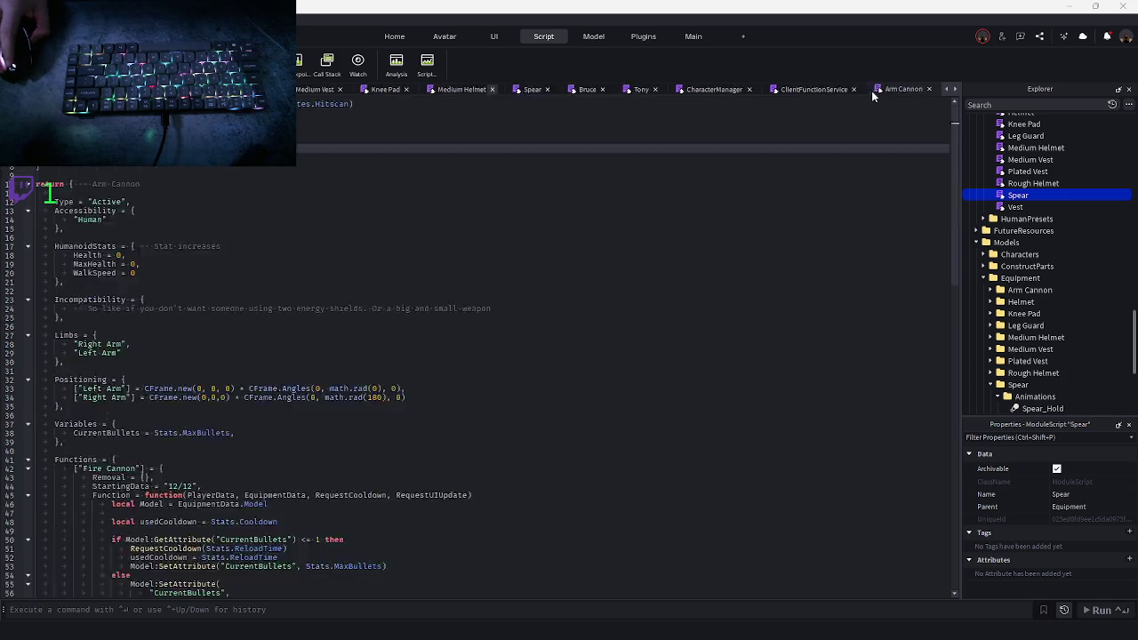
scroll(514, 93, "up", 2)
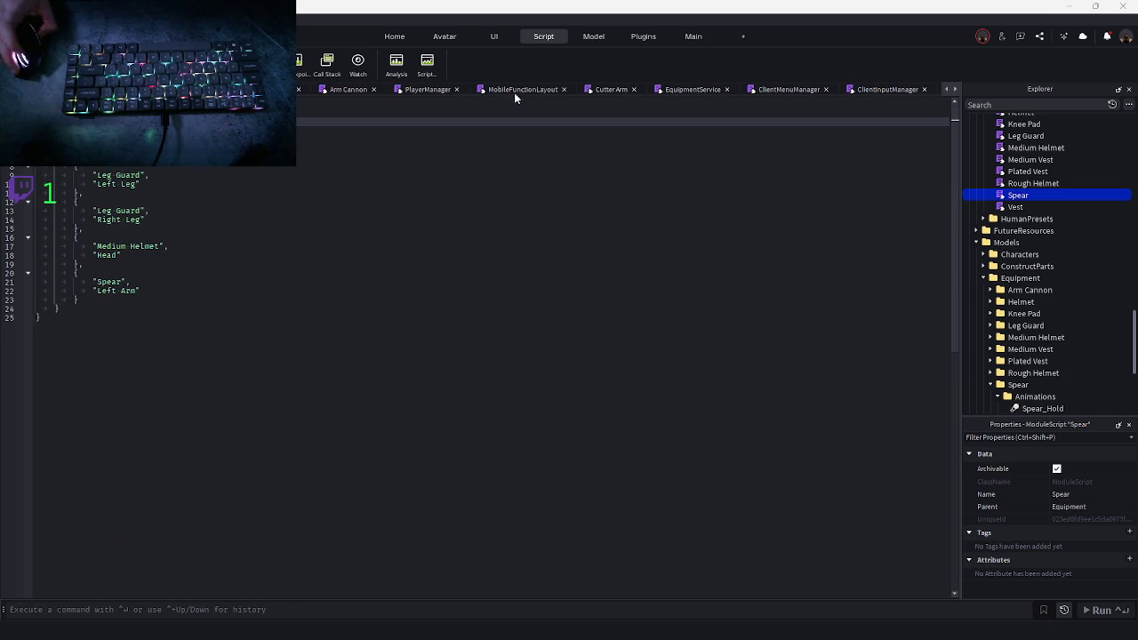
double_click(1016, 195)
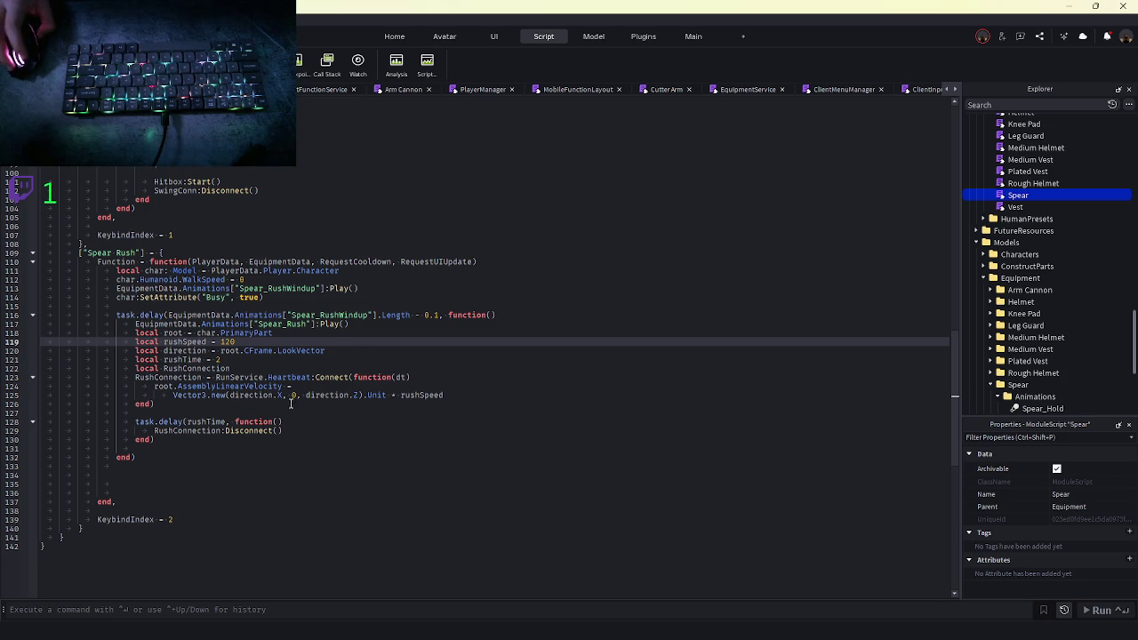
mouse_move(228, 635)
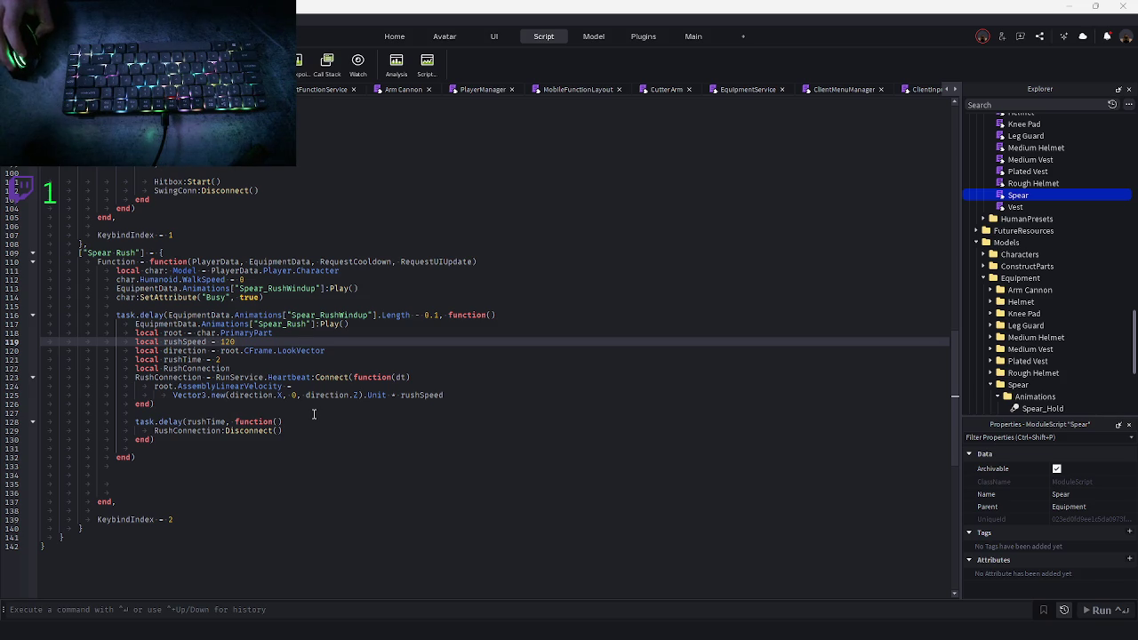
In Explorer, expand Models > Characters > Human and select its Humanoid
scroll(1066, 250, "down", 5)
scroll(1020, 302, "up", 2)
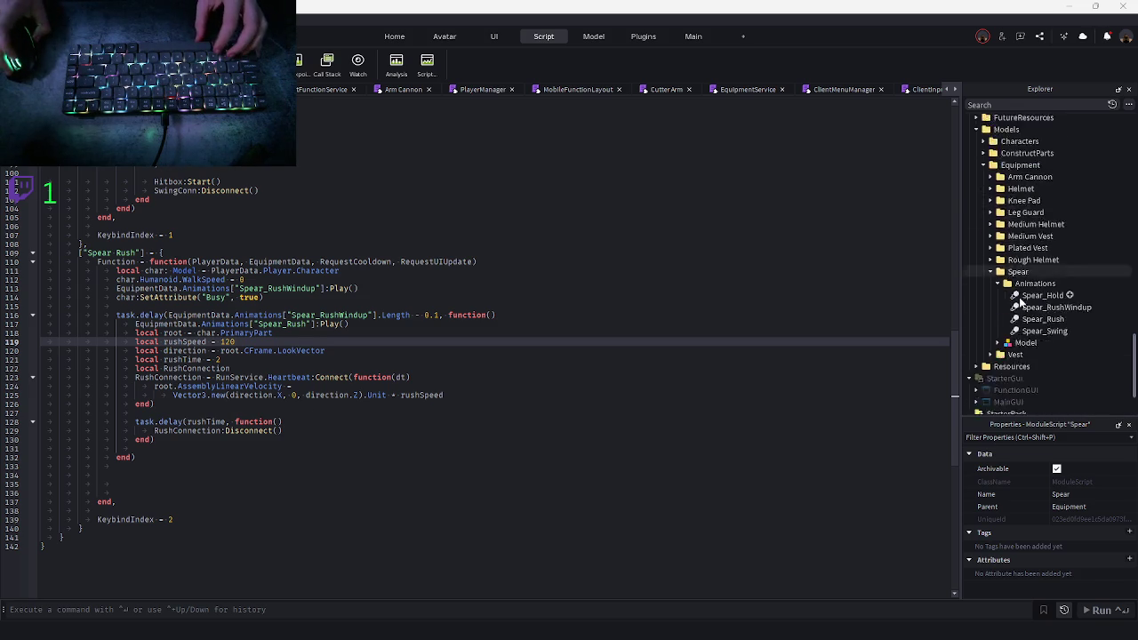
scroll(1019, 302, "up", 5)
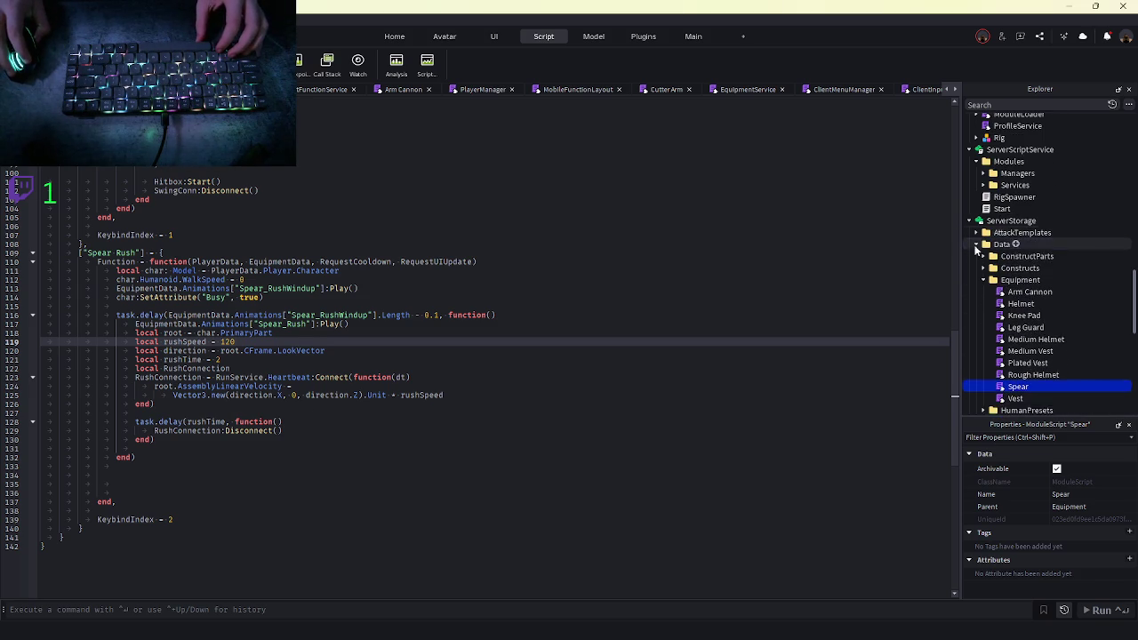
left_click(976, 245)
left_click(976, 279)
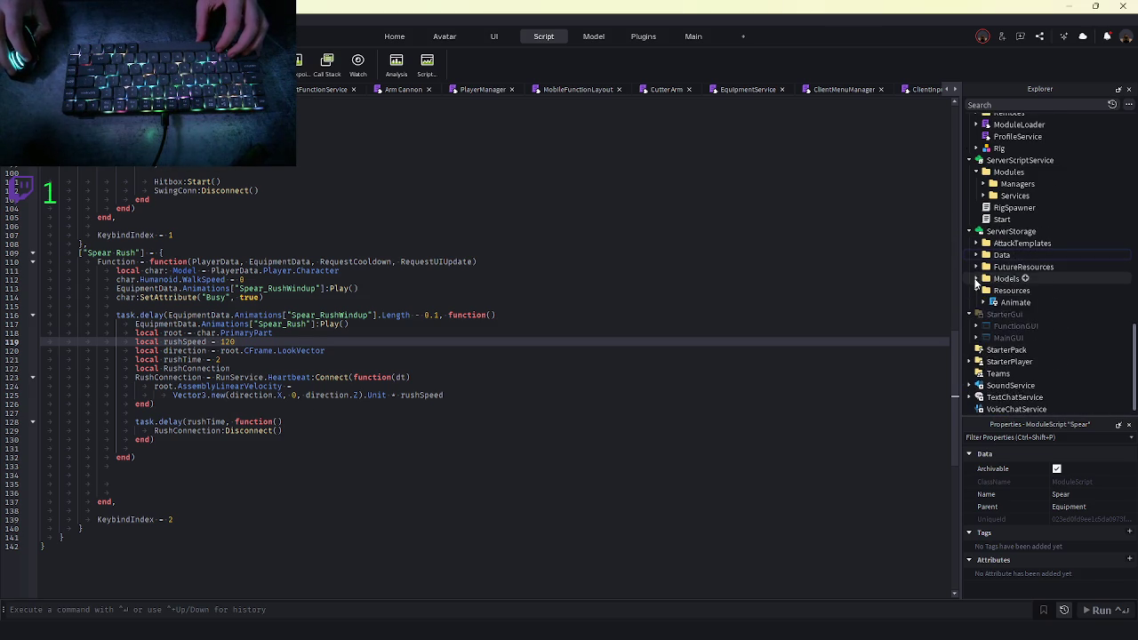
left_click(976, 279)
left_click(982, 266)
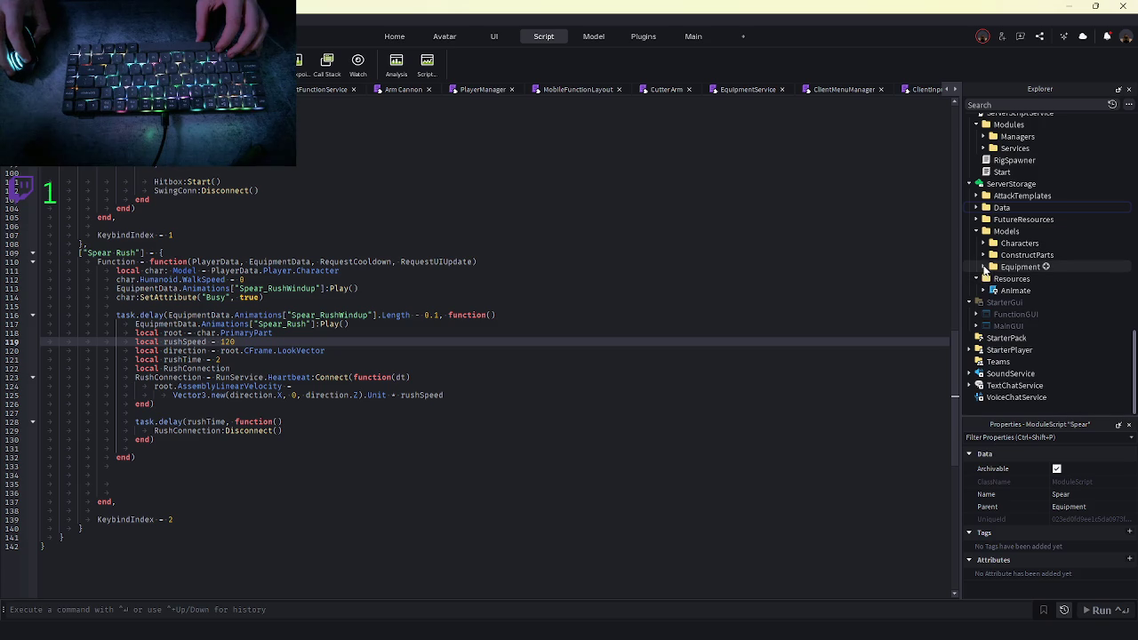
scroll(986, 200, "up", 1)
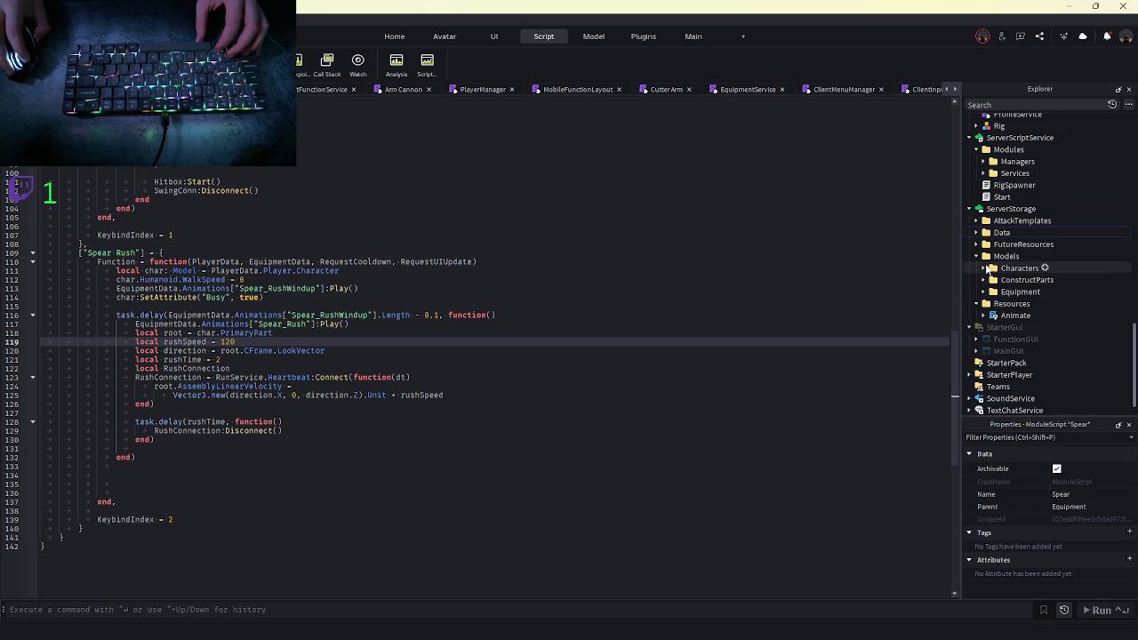
left_click(985, 267)
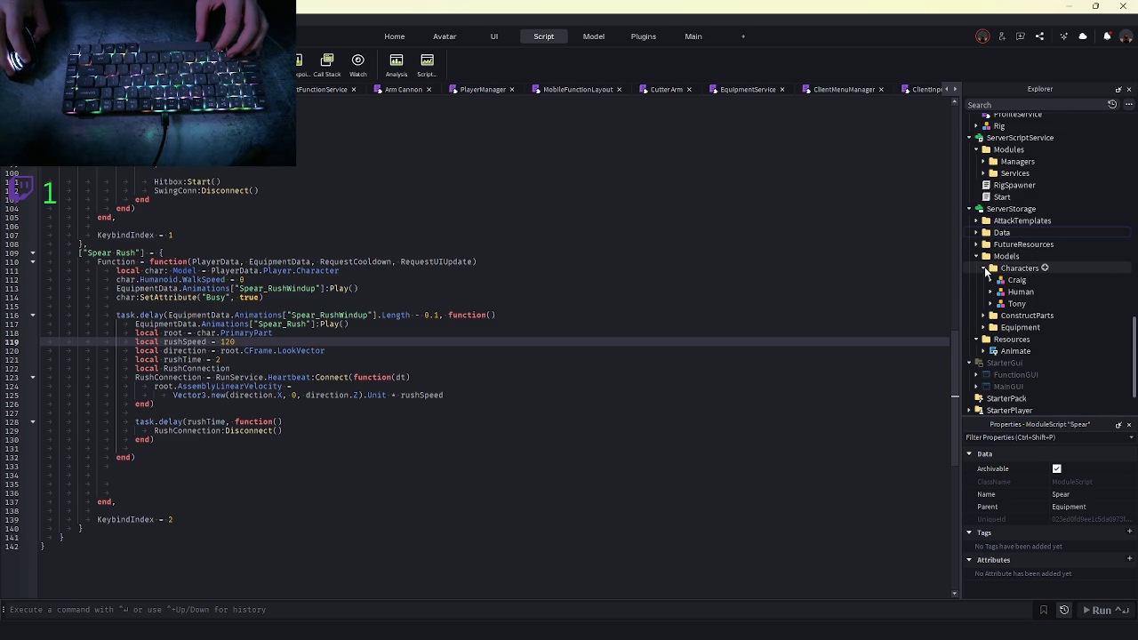
left_click(990, 292)
left_click(1033, 315)
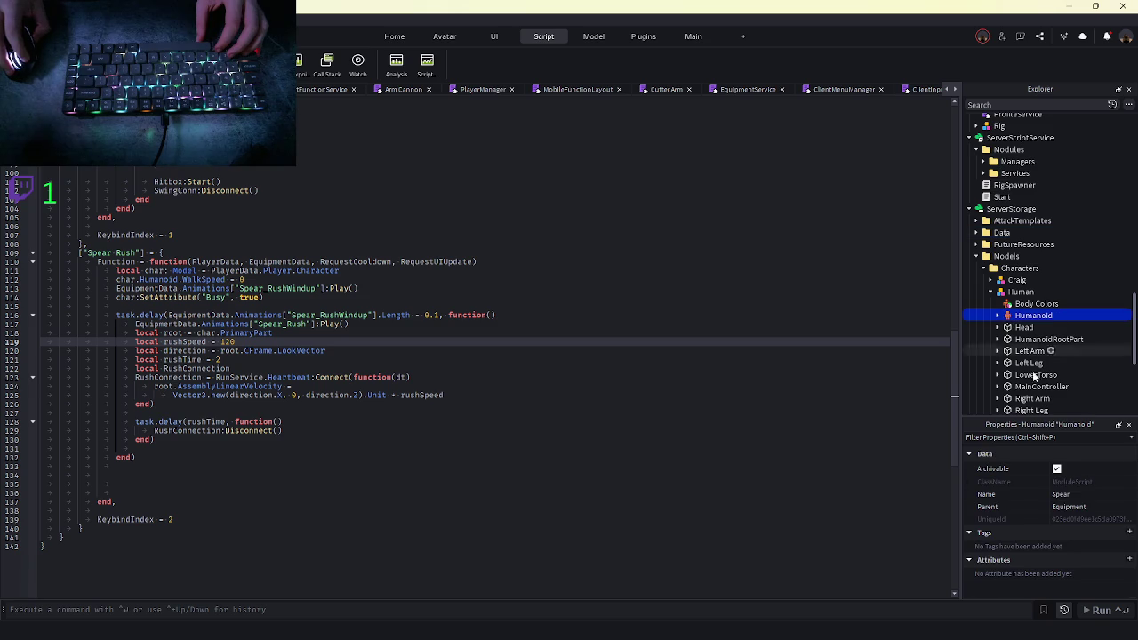
Set the Humanoid's jump to 0, switch it to JumpHeight, and start a playtest
scroll(1062, 523, "down", 10)
scroll(1061, 523, "up", 3)
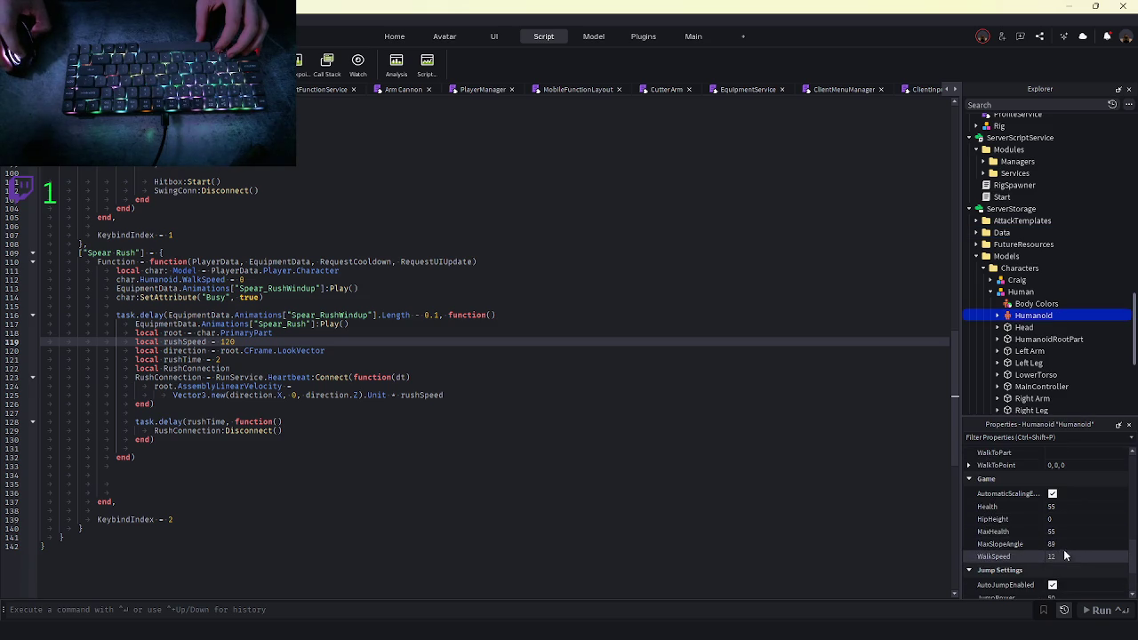
scroll(1062, 547, "down", 3)
left_click(1057, 524)
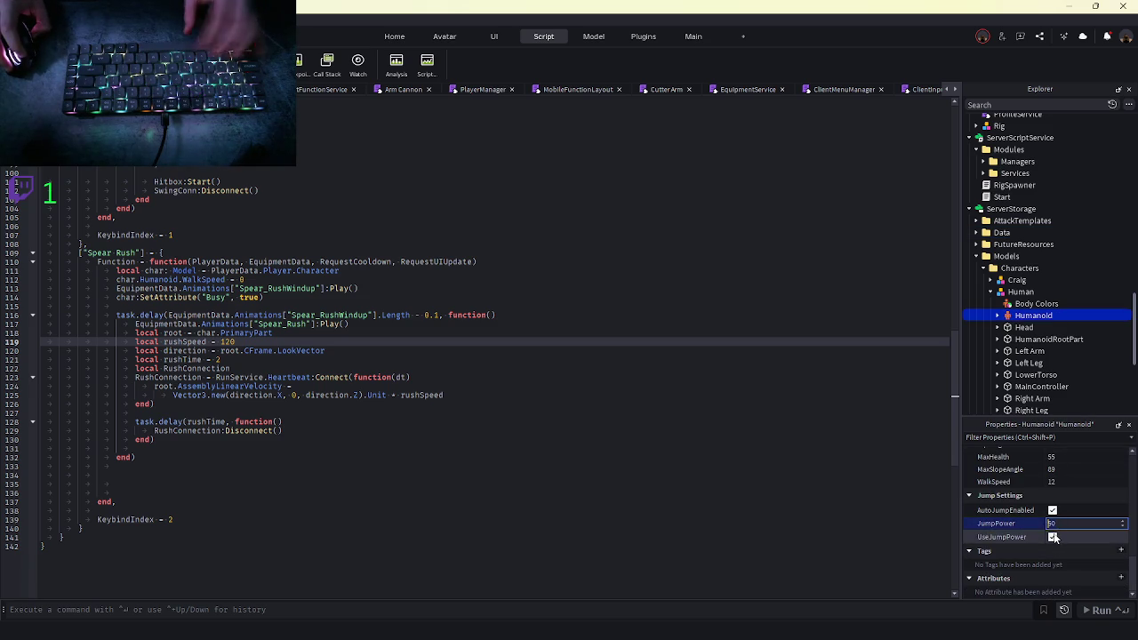
type("0")
left_click(1052, 537)
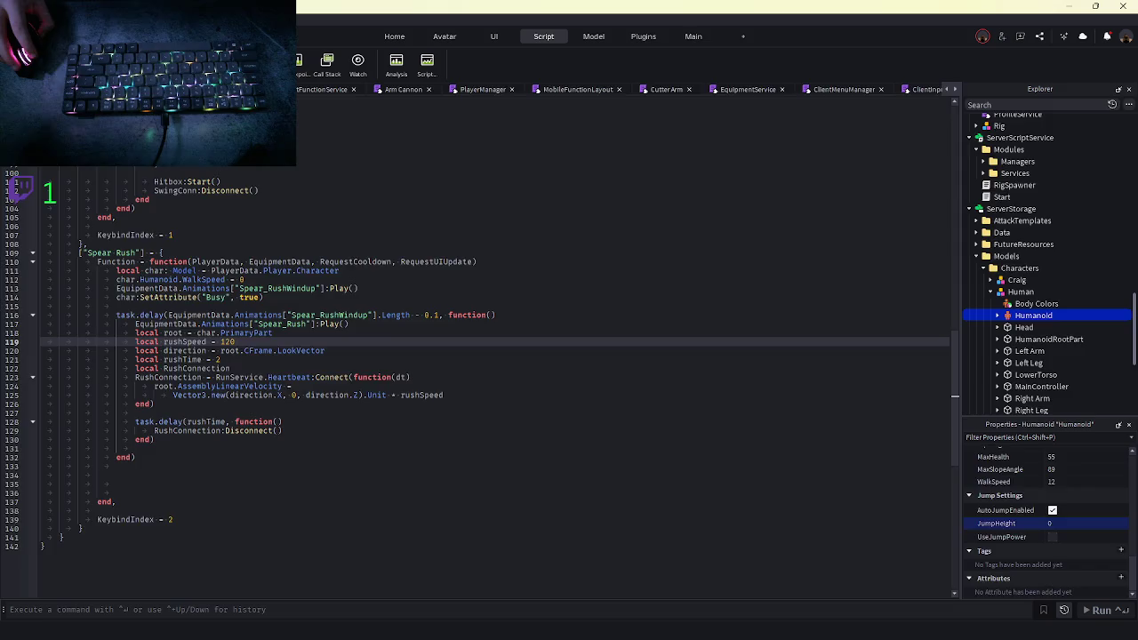
key("F5")
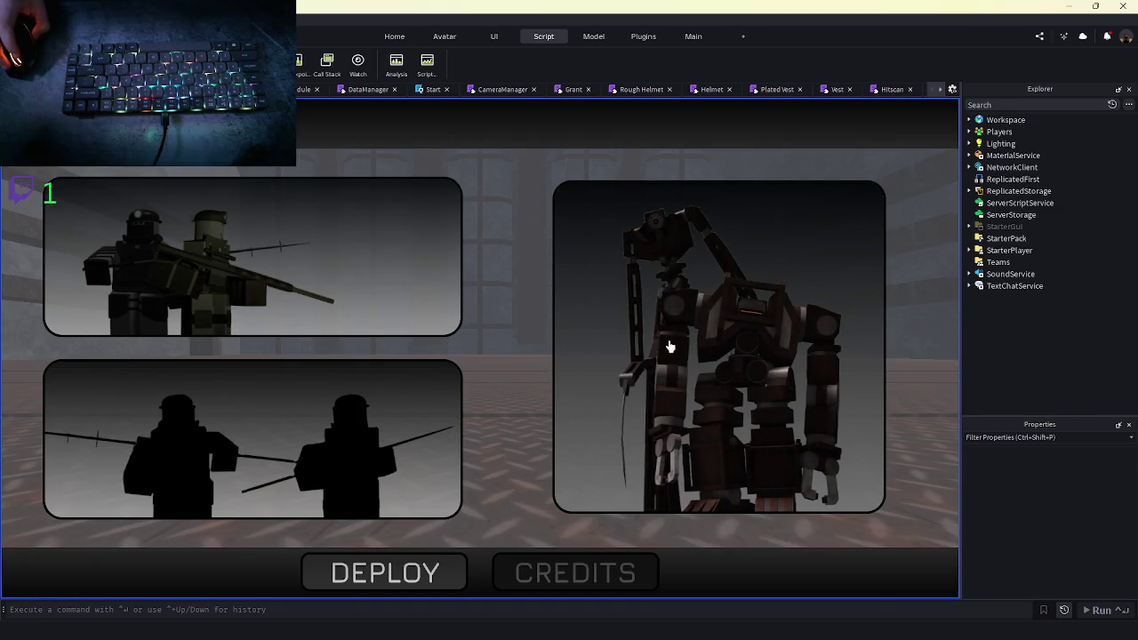
Deploy a character and walk it with shift-lock through the corridor into the wider room
left_click(391, 295)
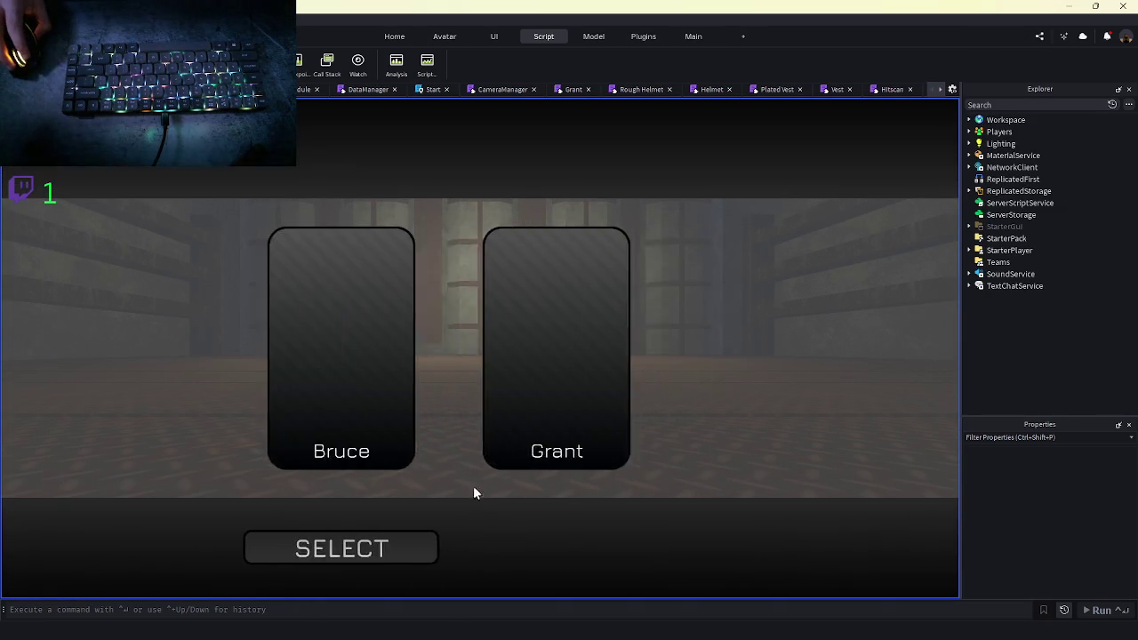
left_click(457, 551)
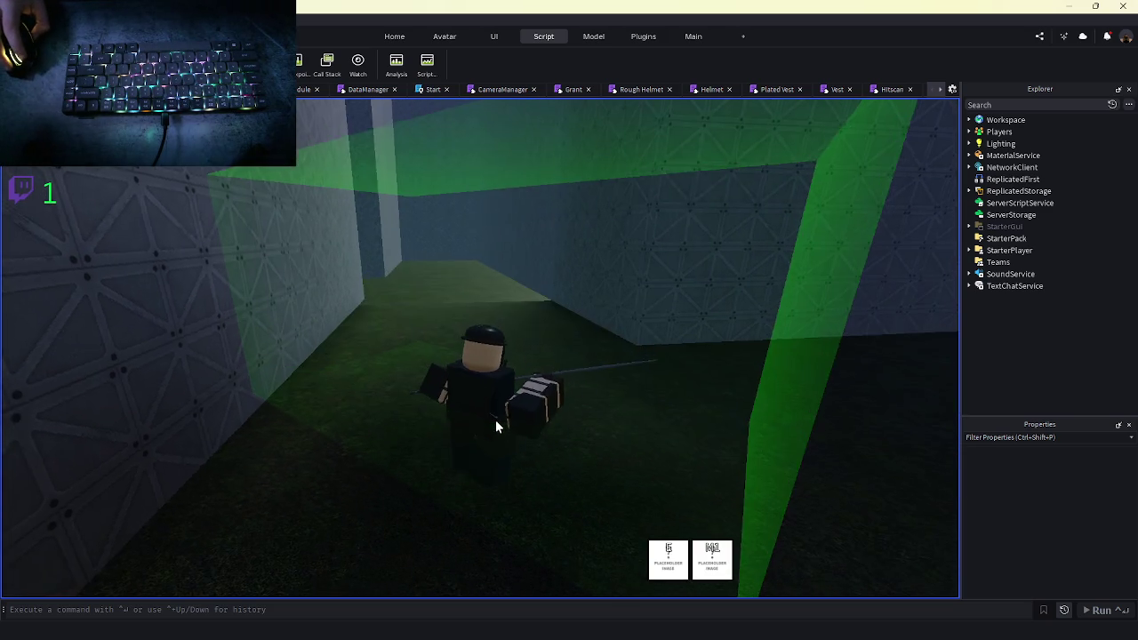
key("shift")
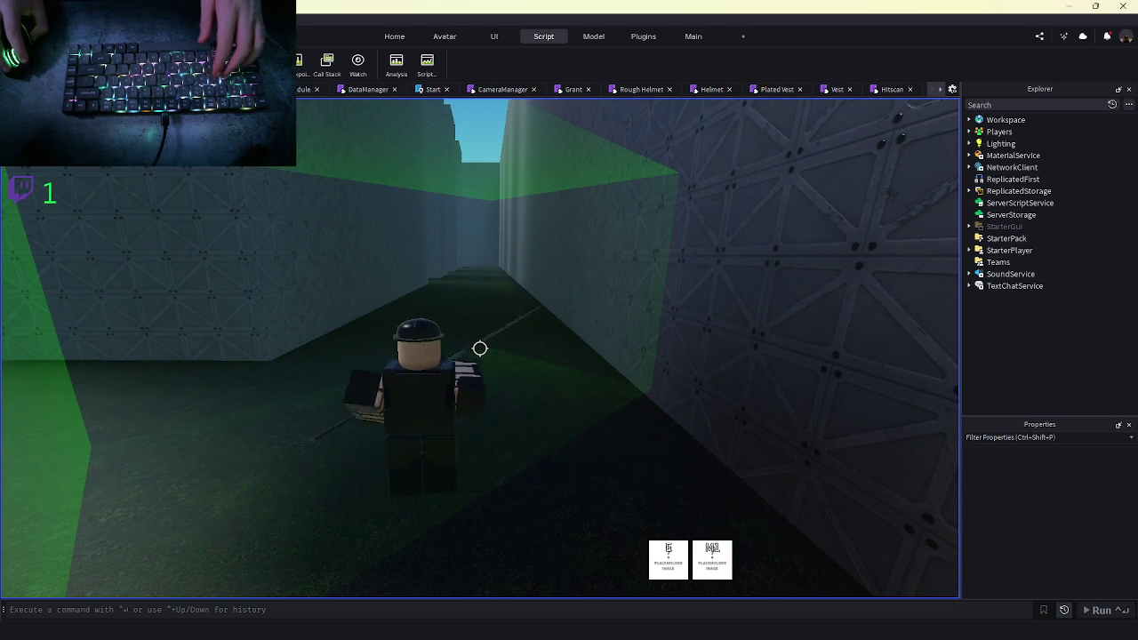
key("w")
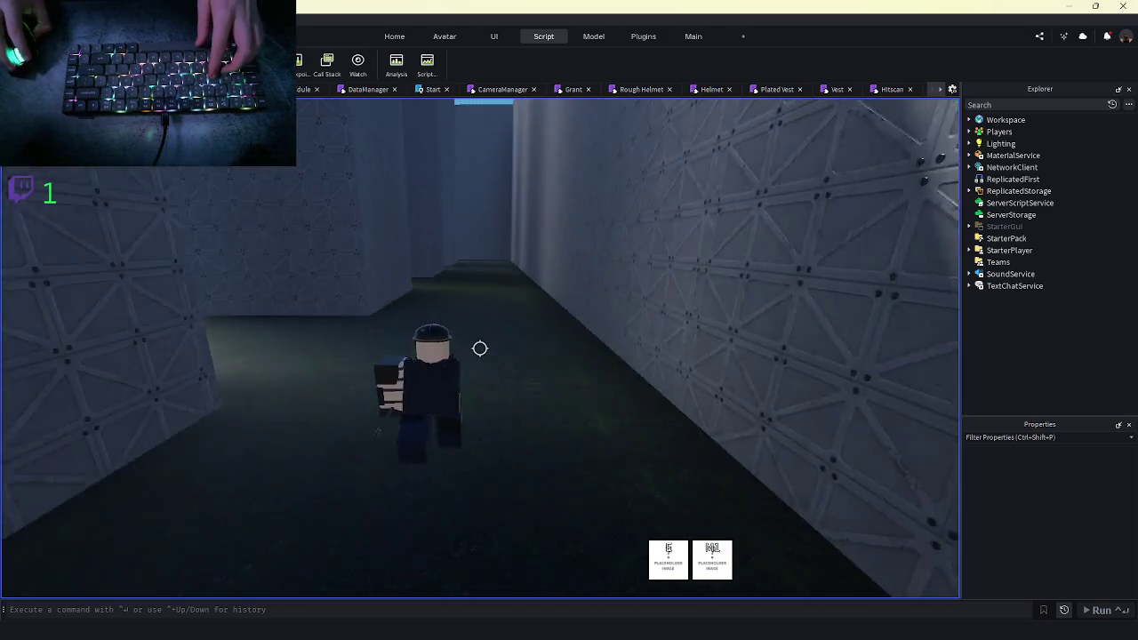
key("w")
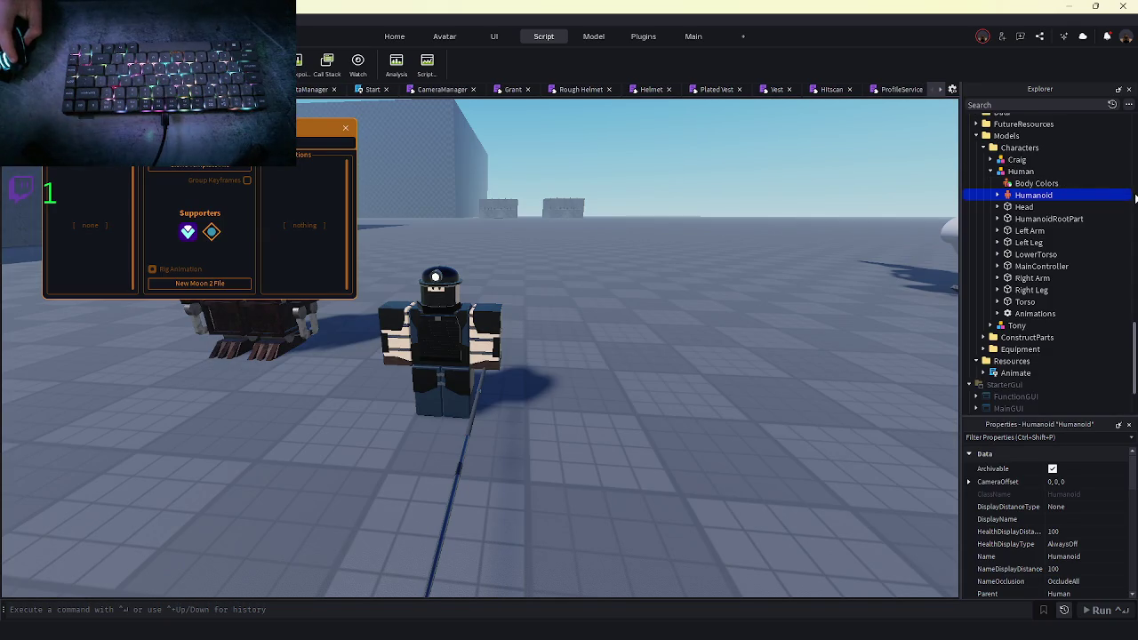
Find the Spear module among the equipment modules in Explorer and open it
scroll(837, 88, "down", 6)
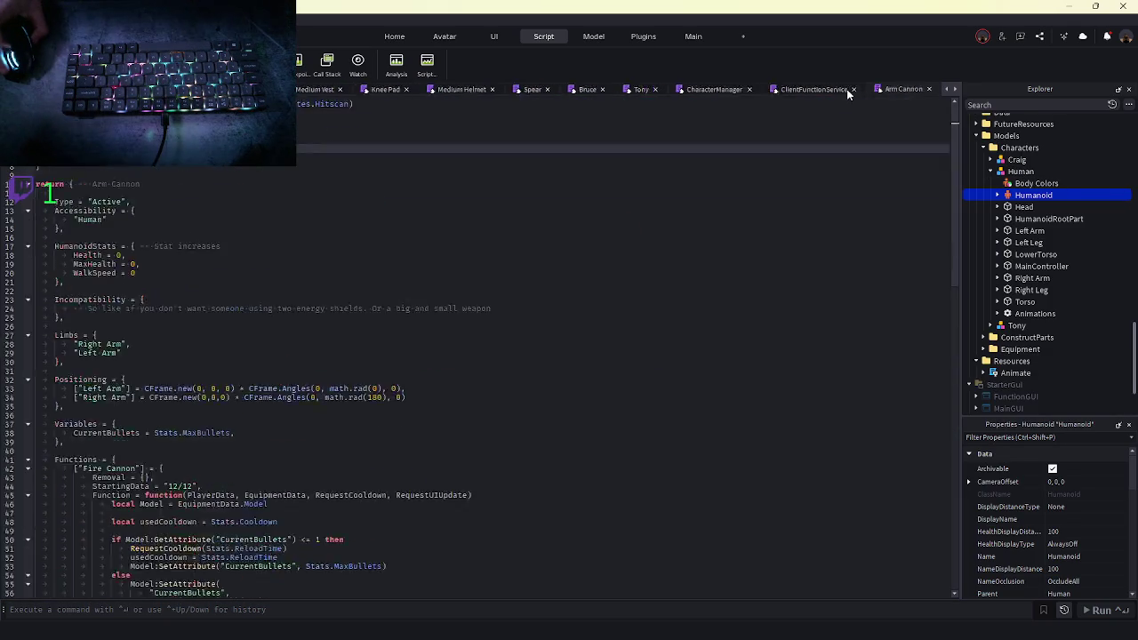
scroll(1024, 306, "up", 10)
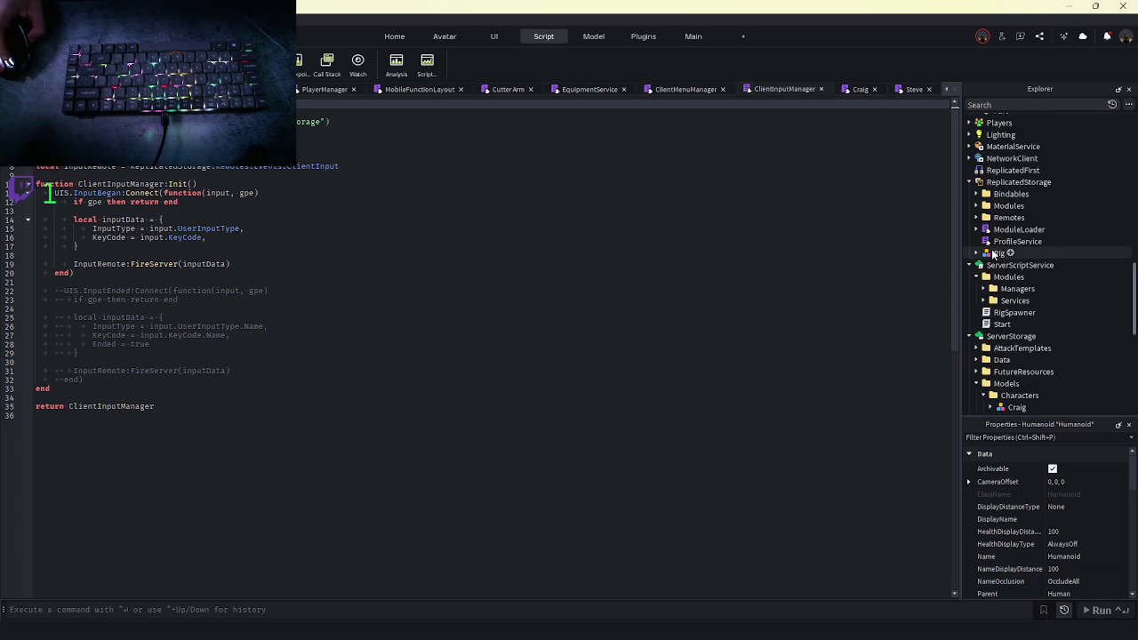
scroll(994, 254, "down", 10)
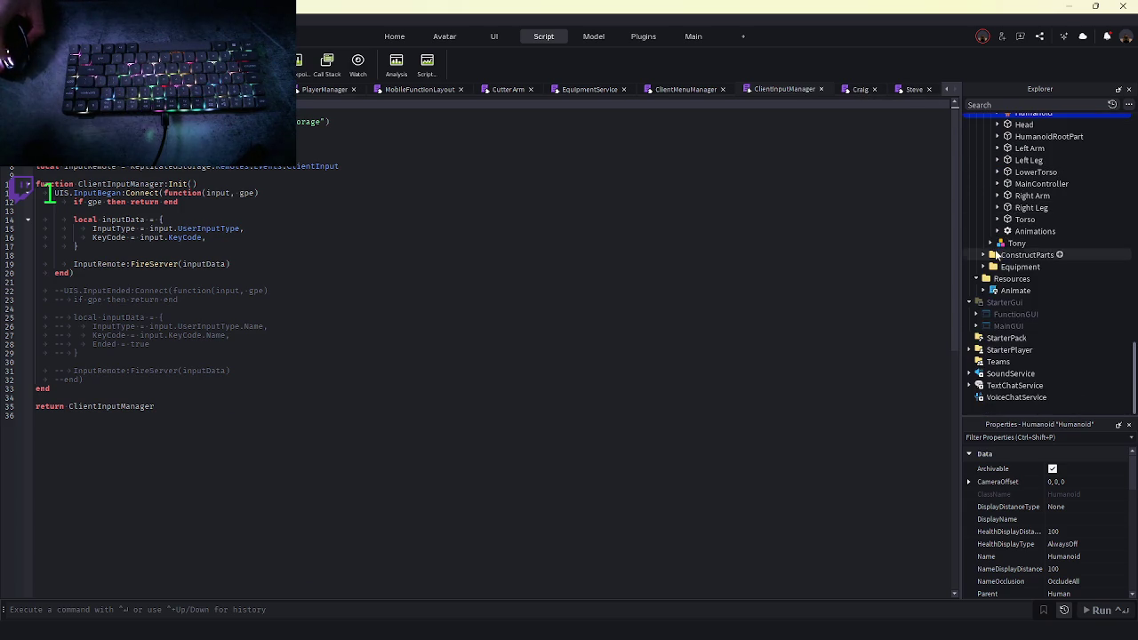
scroll(872, 89, "down", 2)
scroll(999, 213, "up", 3)
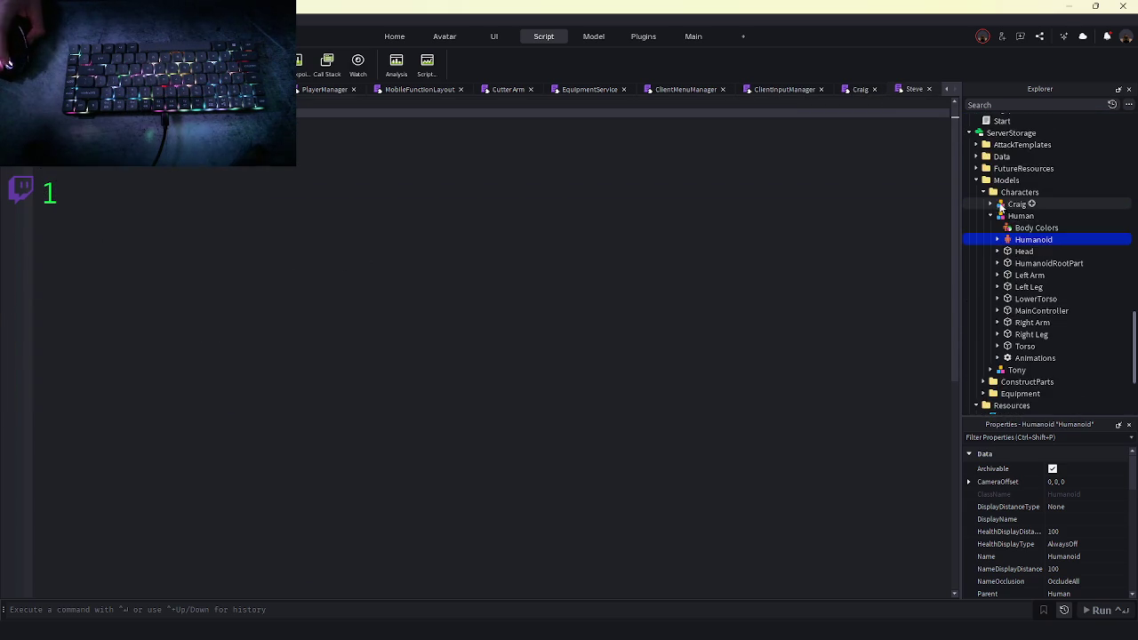
scroll(1000, 206, "up", 3)
left_click(976, 207)
left_click(1020, 362)
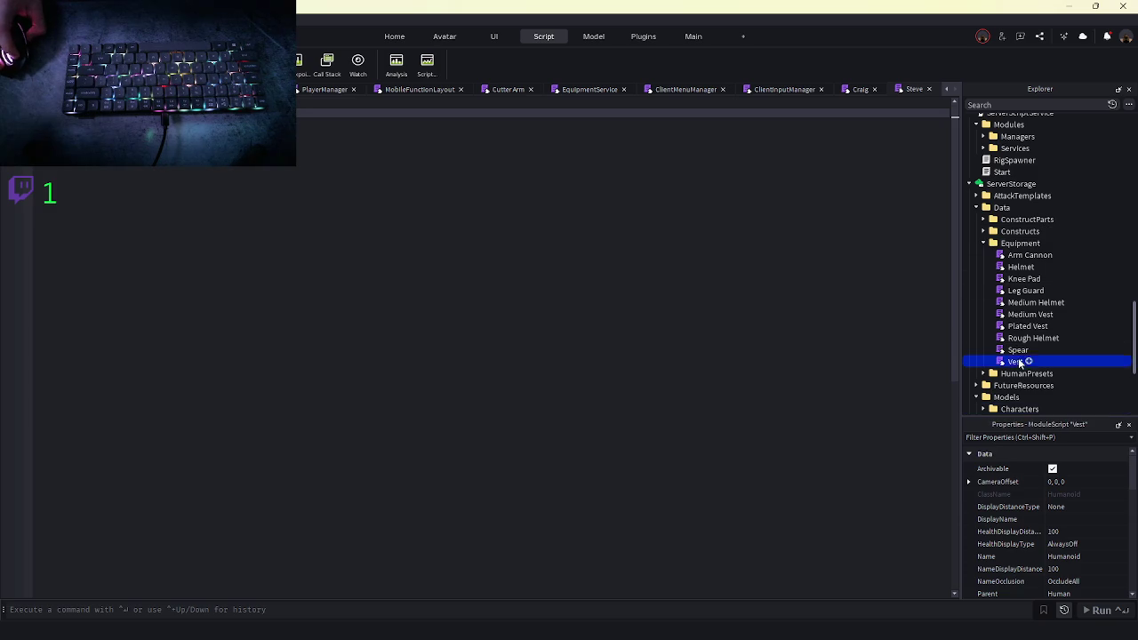
double_click(1018, 349)
Set rushSpeed to 105 and rushTime to 2.2, then start a playtest
key("BackSpace")
key("BackSpace")
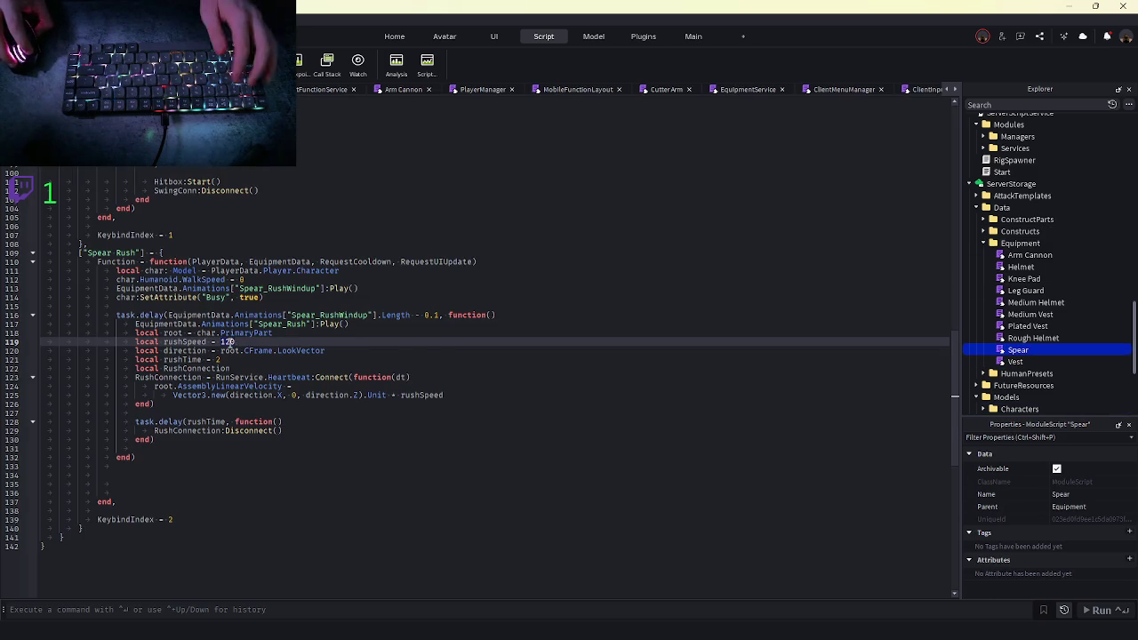
type("05")
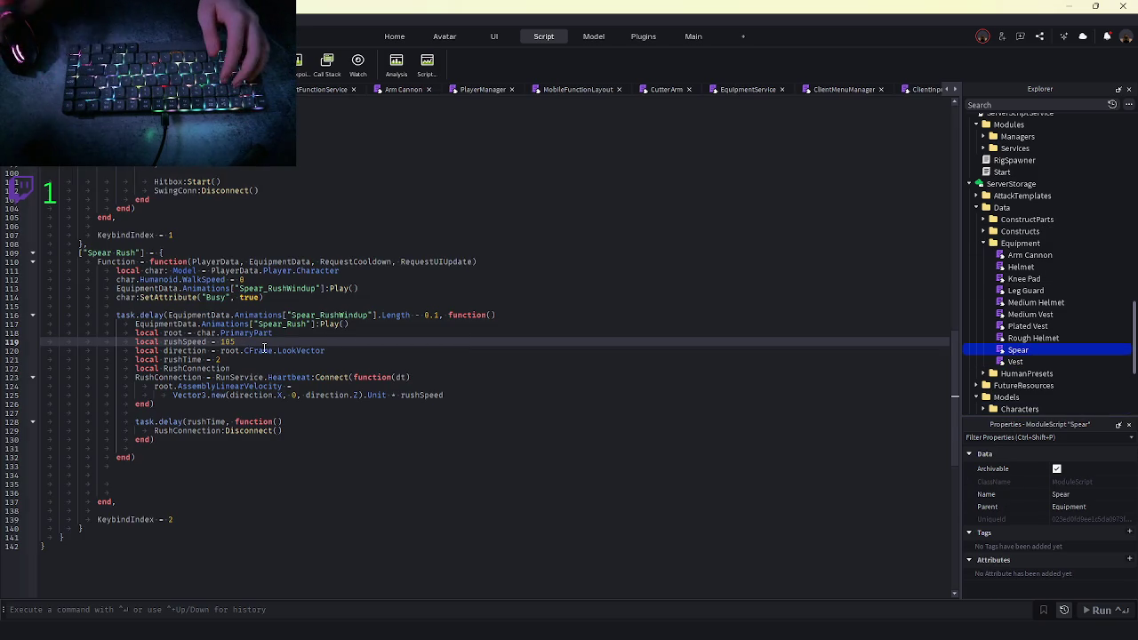
left_click(236, 361)
type(".2")
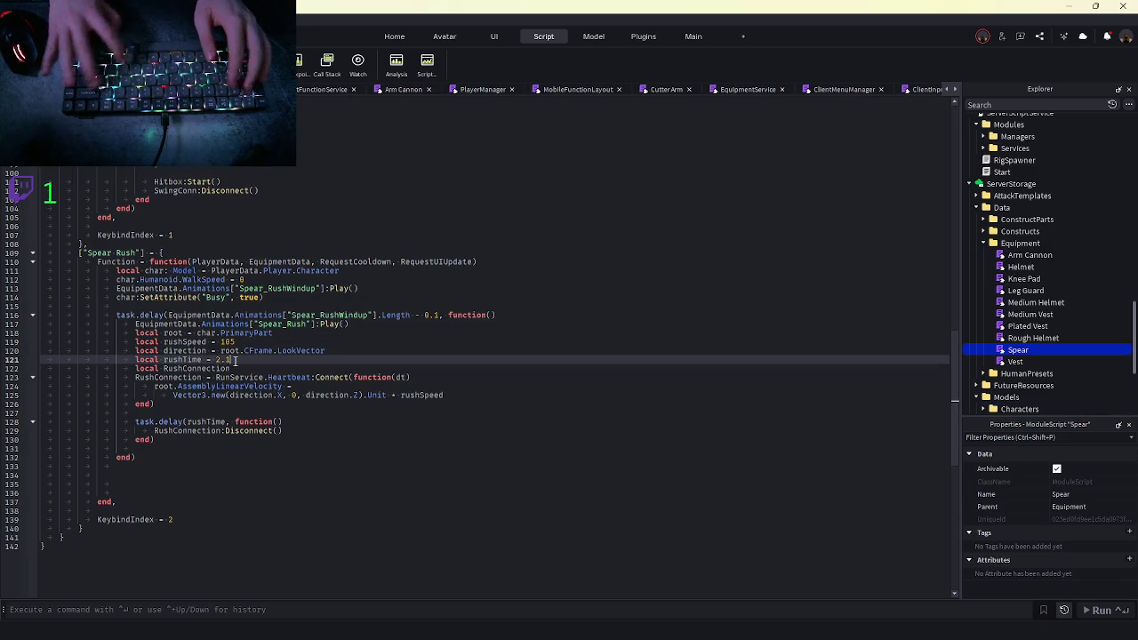
left_click(309, 388)
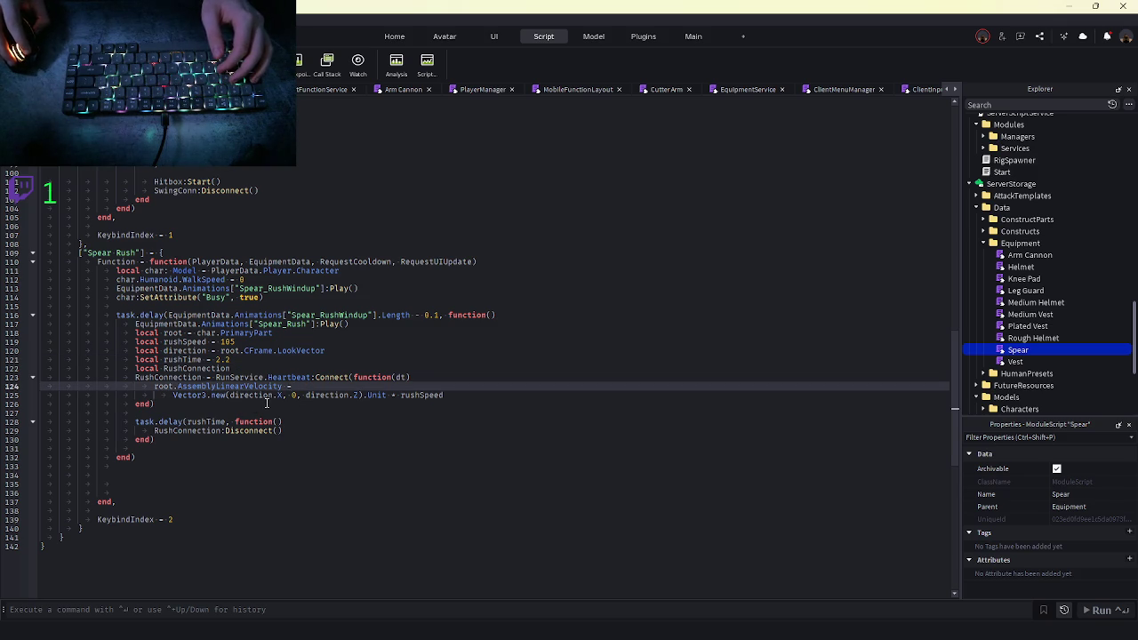
key("F5")
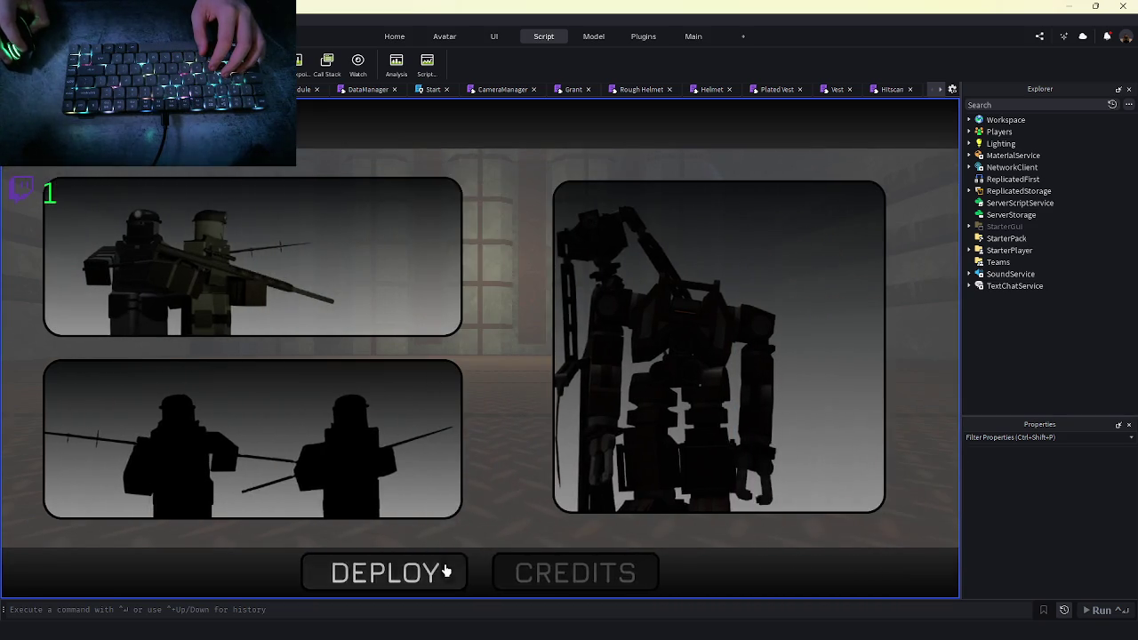
Deploy onto the map, try the Spear Rush dash twice, then stop the playtest
left_click(447, 568)
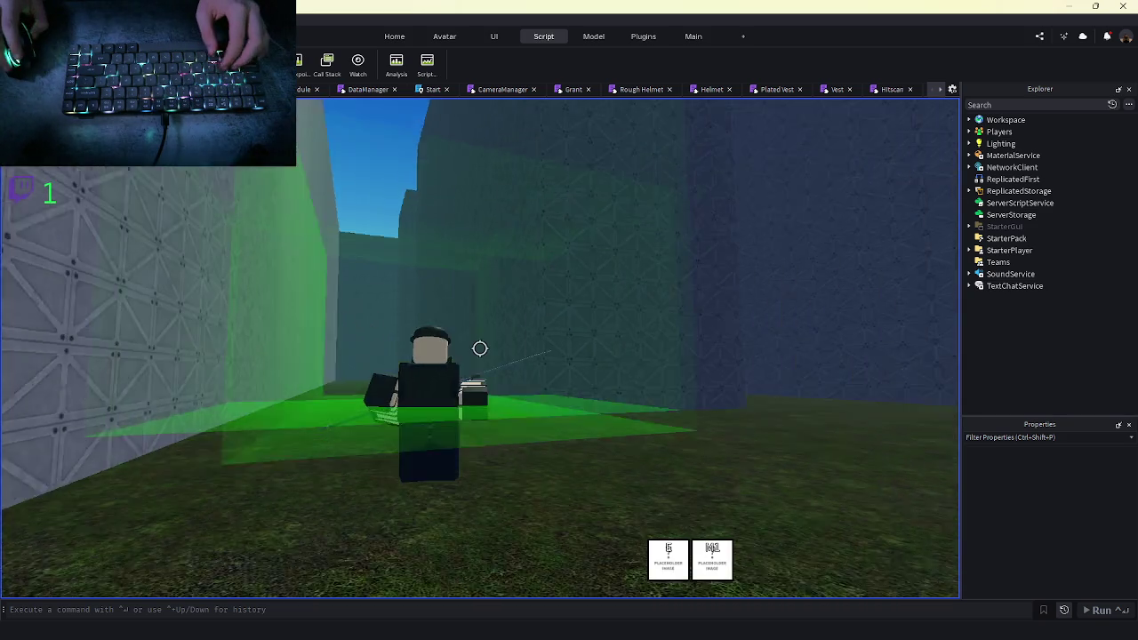
key("w")
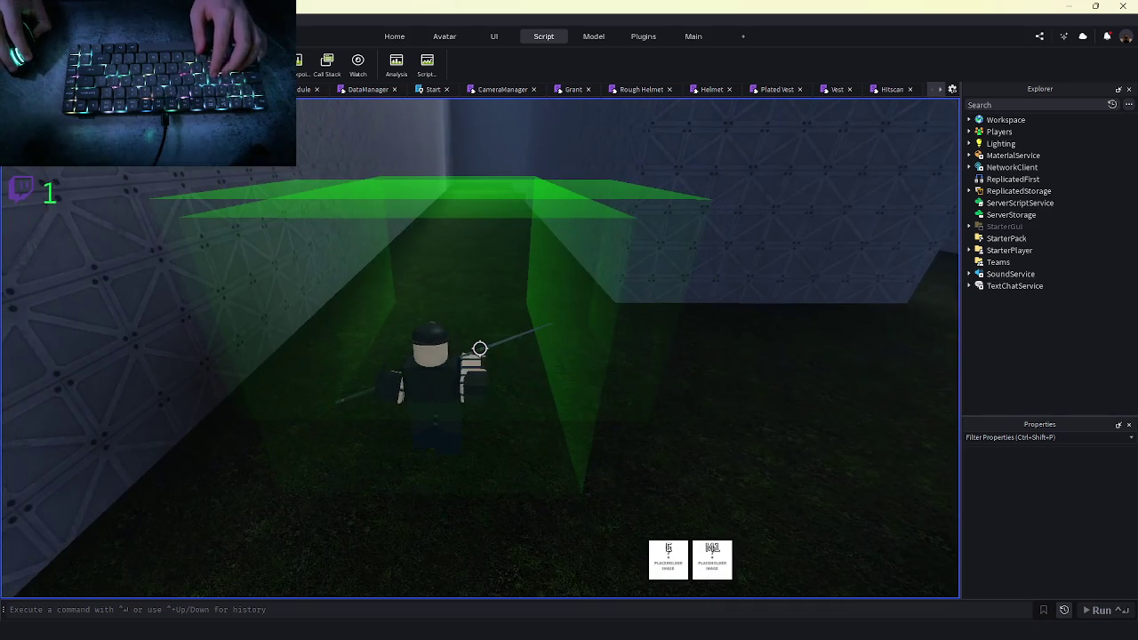
key("w")
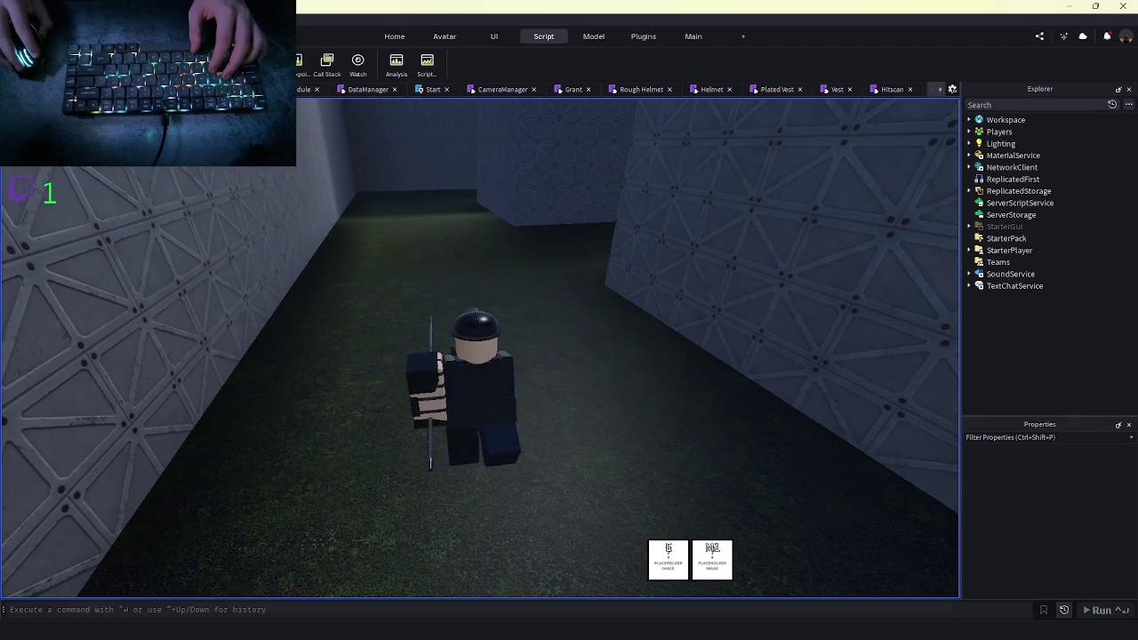
key("shift+F5")
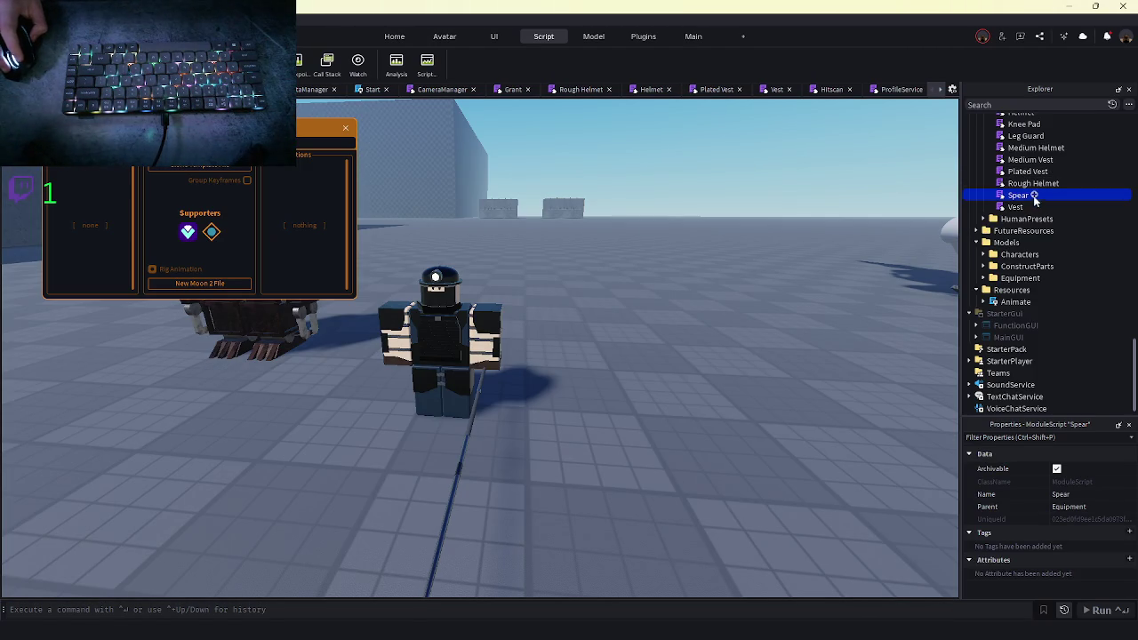
Confirm rushSpeed 185 on Spear line 119, then replay the dash with a chosen character
double_click(1018, 196)
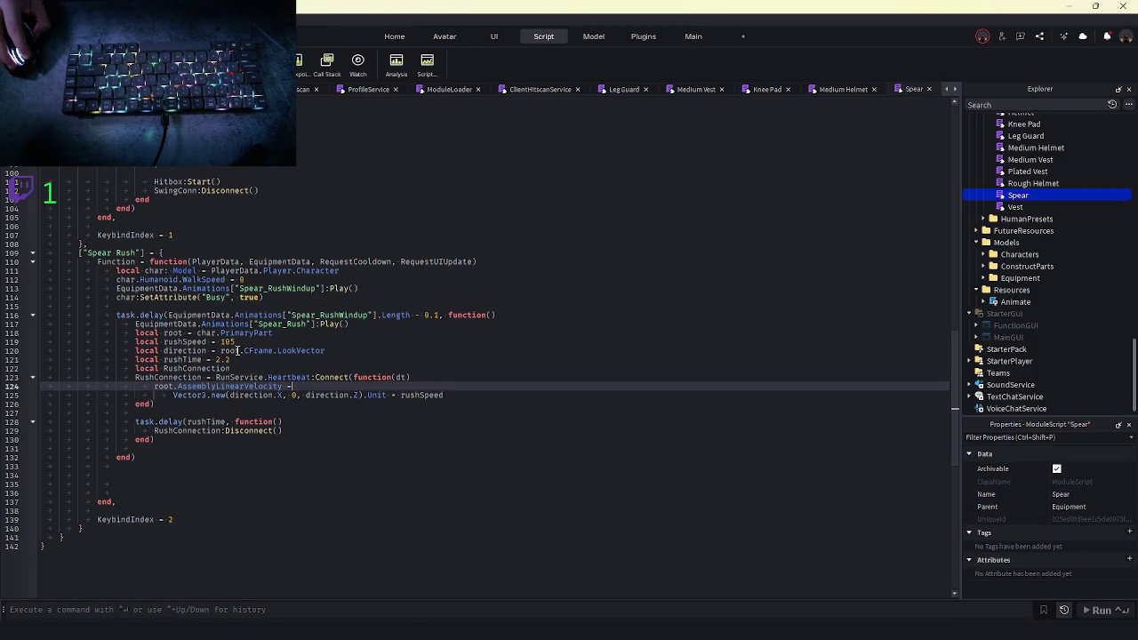
left_click(240, 342)
key("F5")
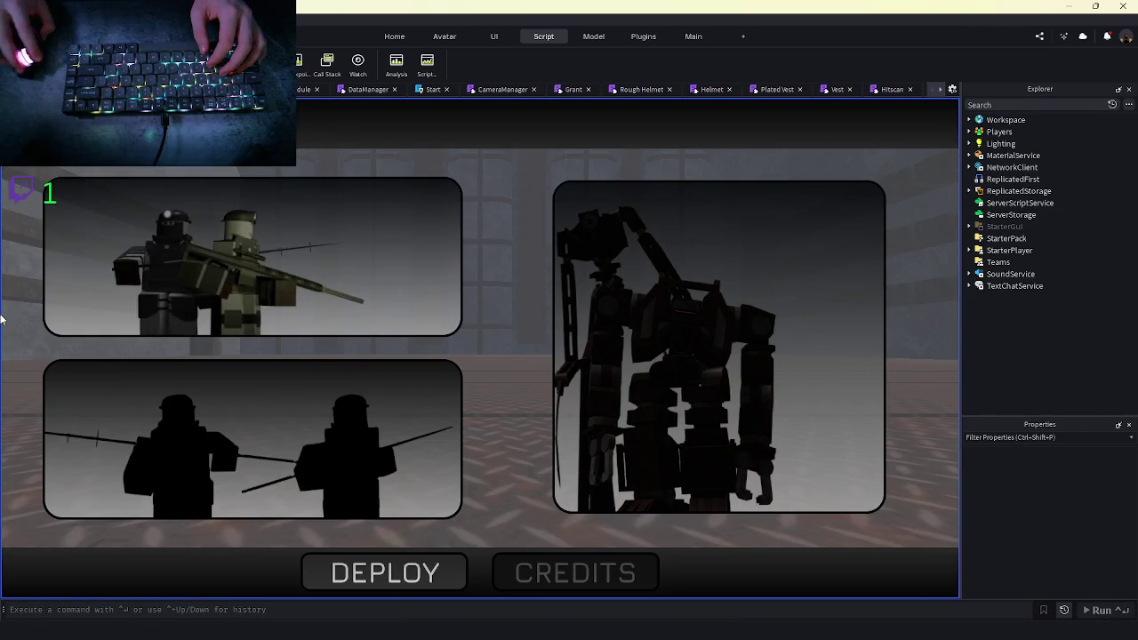
left_click(378, 573)
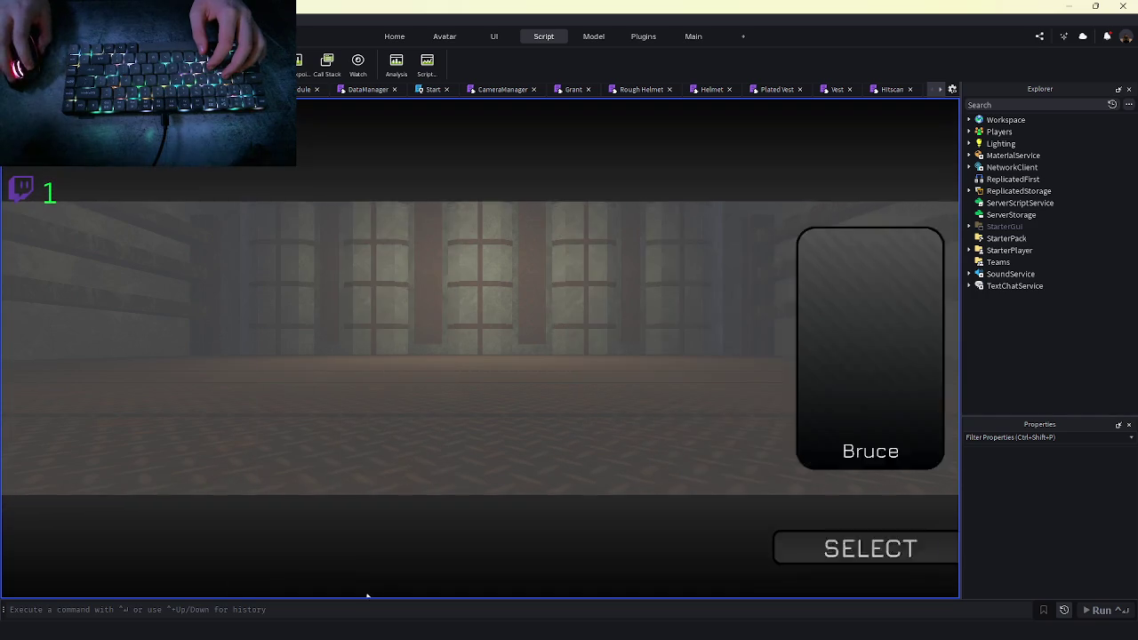
left_click(404, 556)
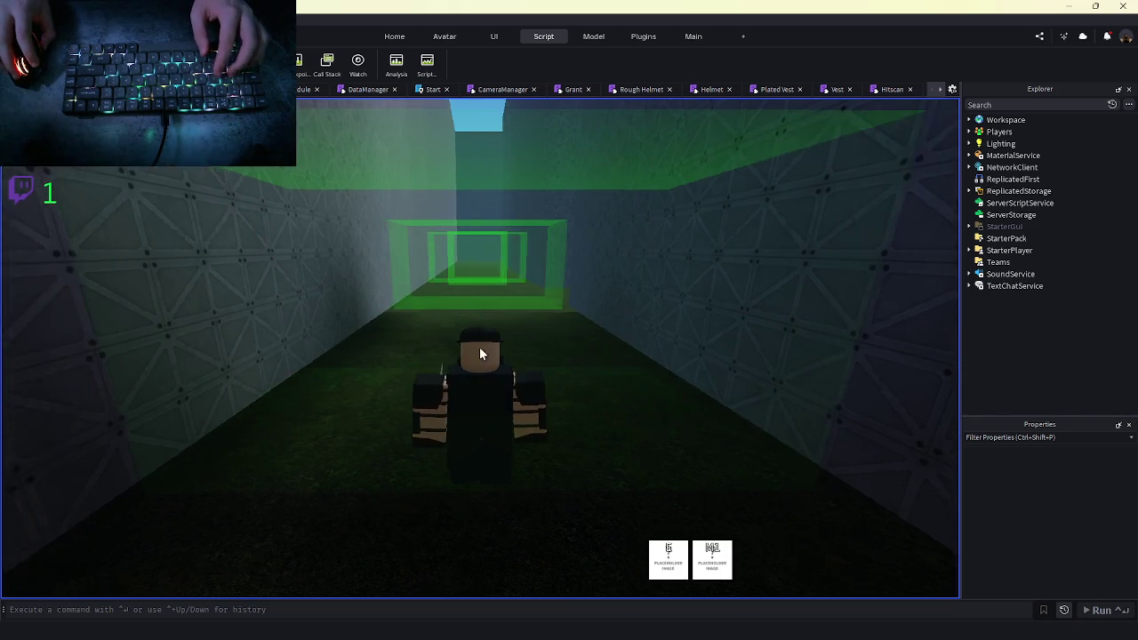
key("w")
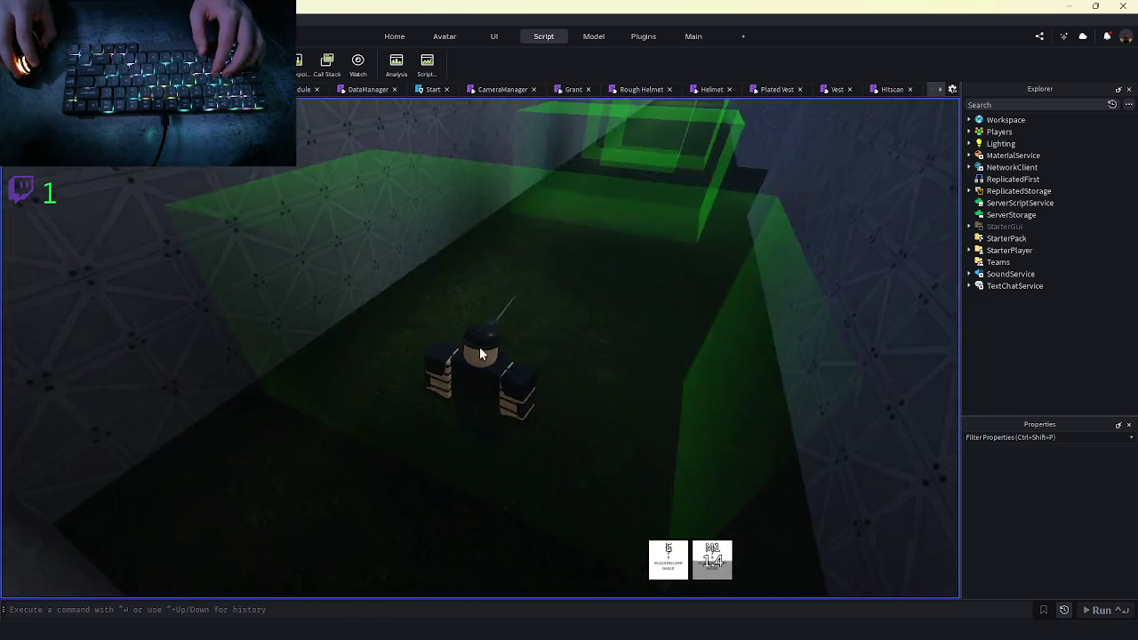
key("d")
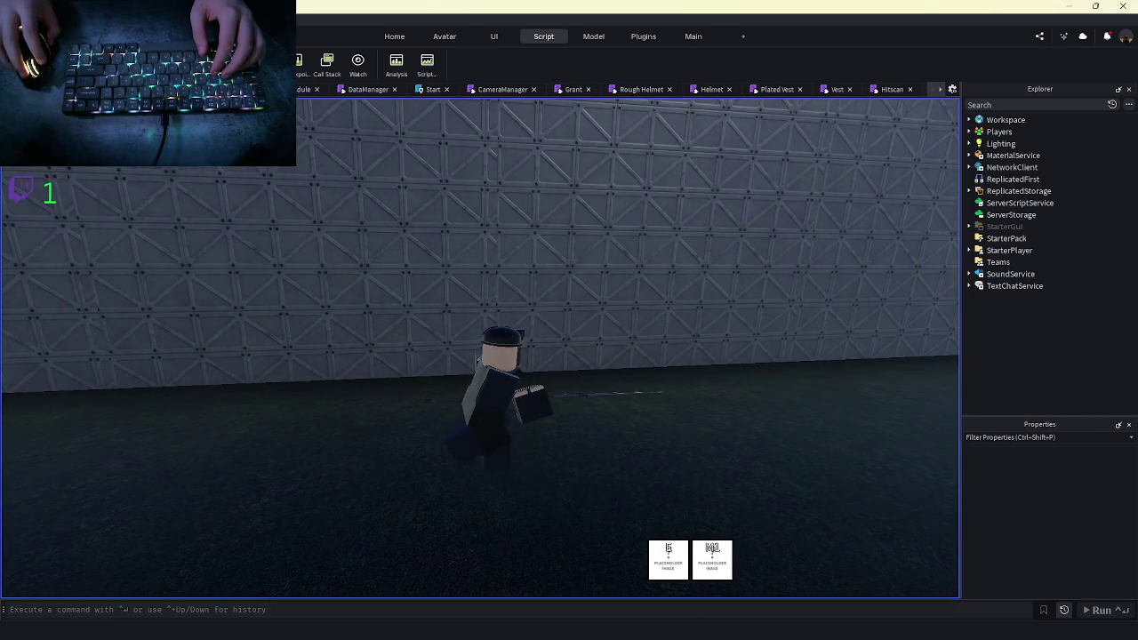
key("shift+F5")
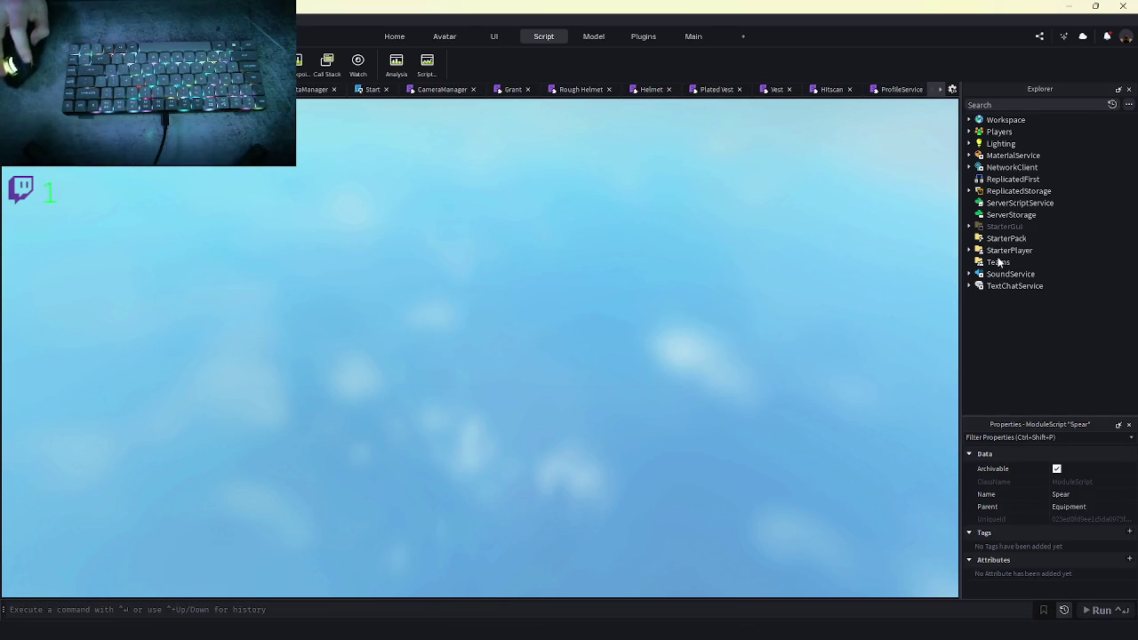
Move the asset preloading block above local track in OnEquip and delete the leftover blank lines
scroll(1011, 280, "up", 2)
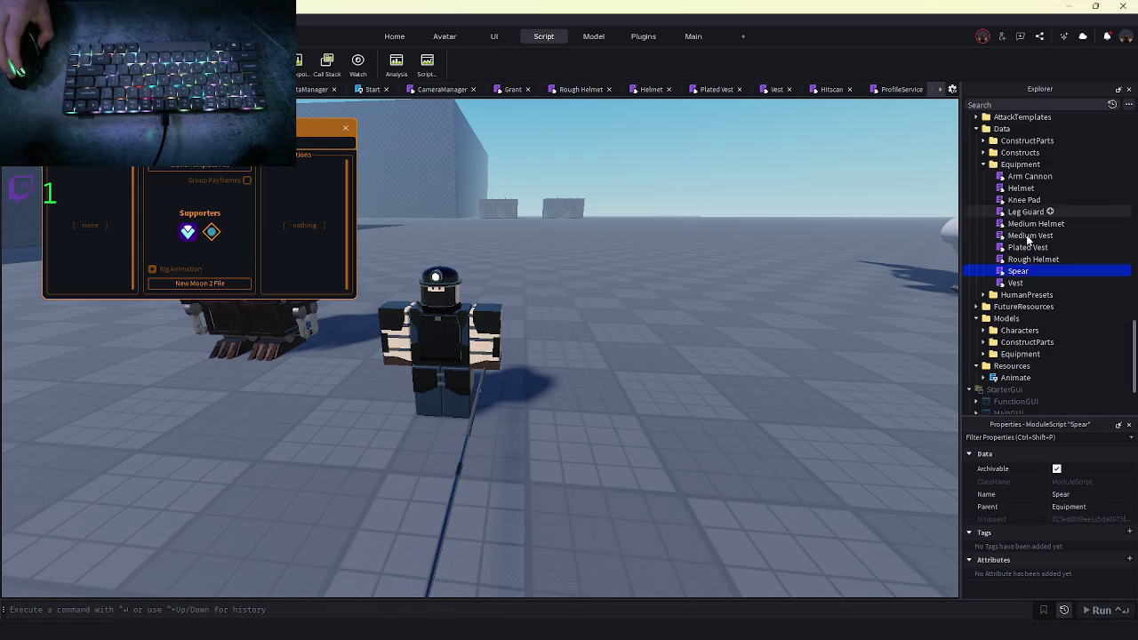
double_click(1013, 272)
scroll(701, 317, "up", 3)
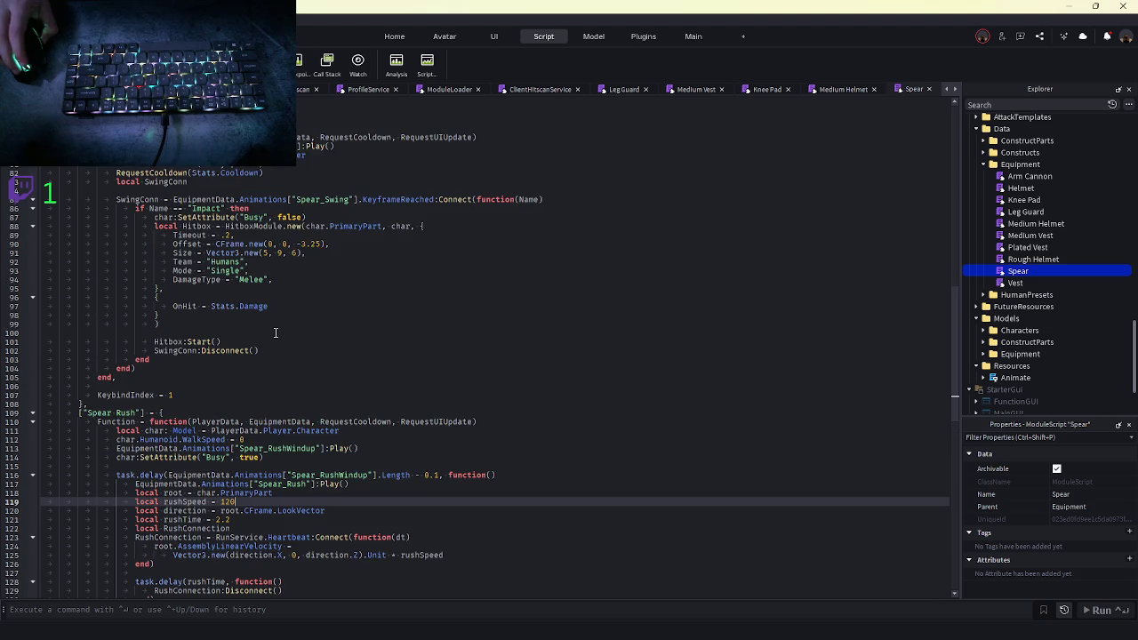
scroll(270, 329, "up", 2)
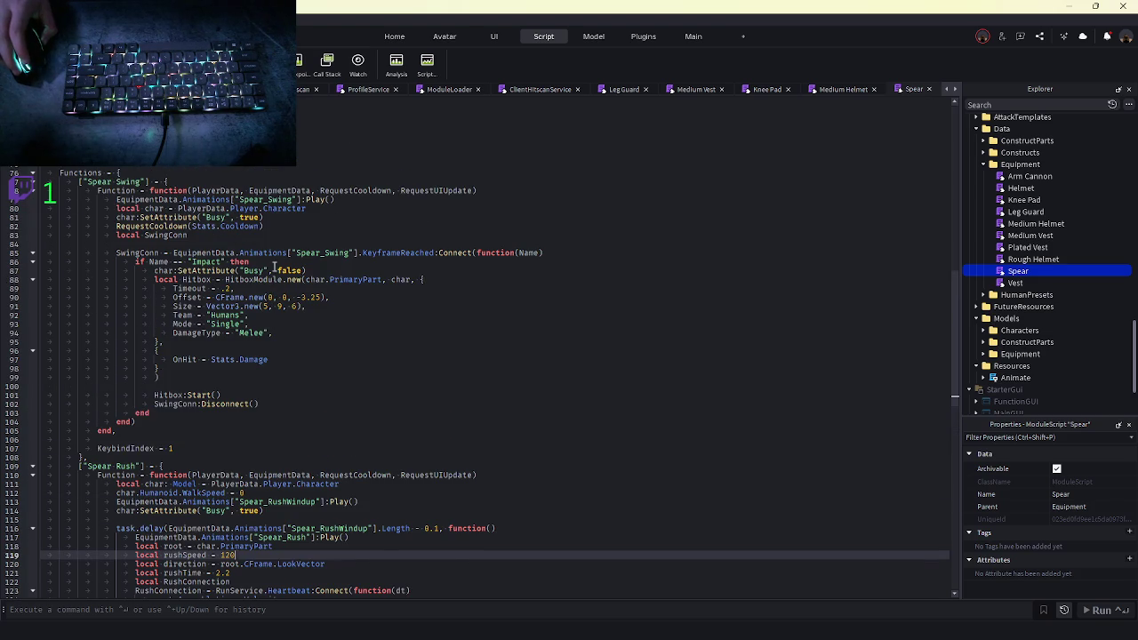
scroll(275, 267, "up", 15)
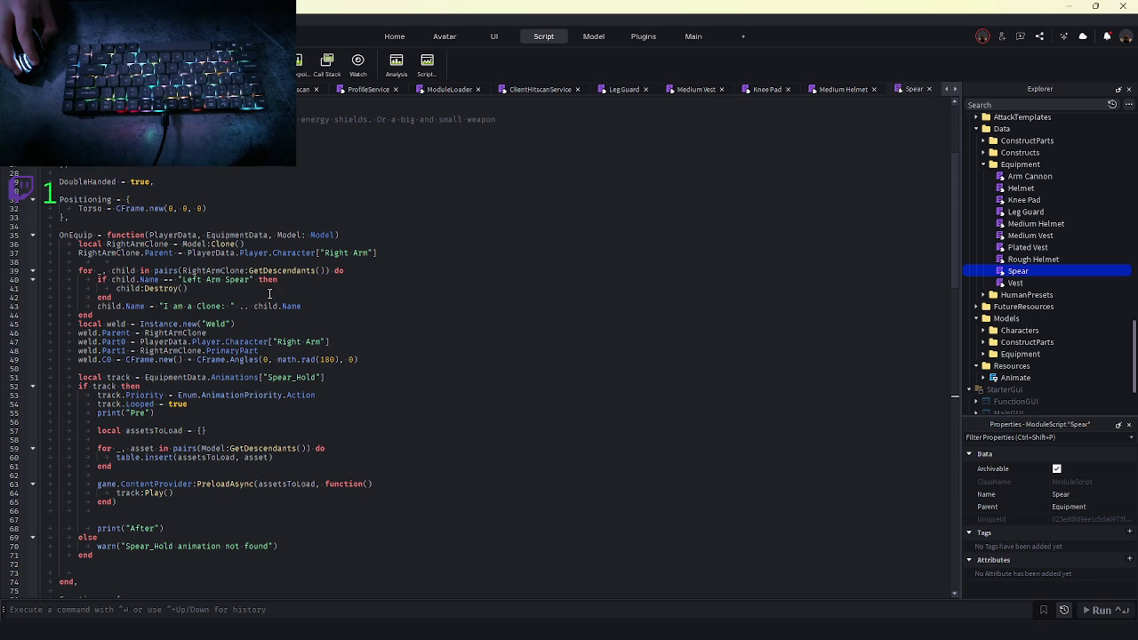
left_click(178, 377)
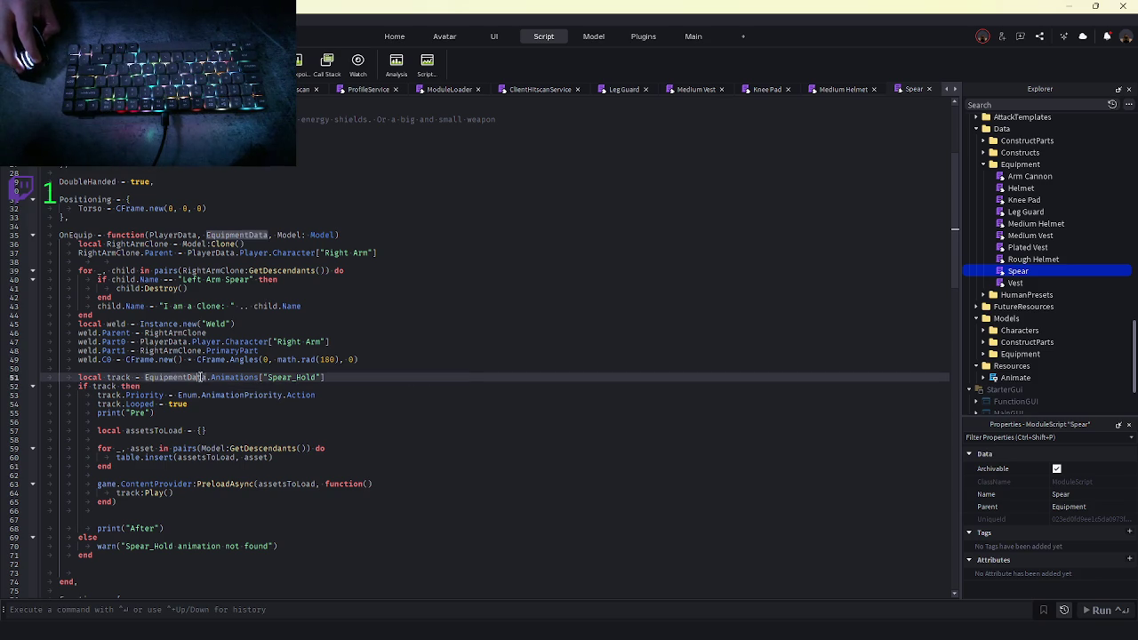
double_click(123, 377)
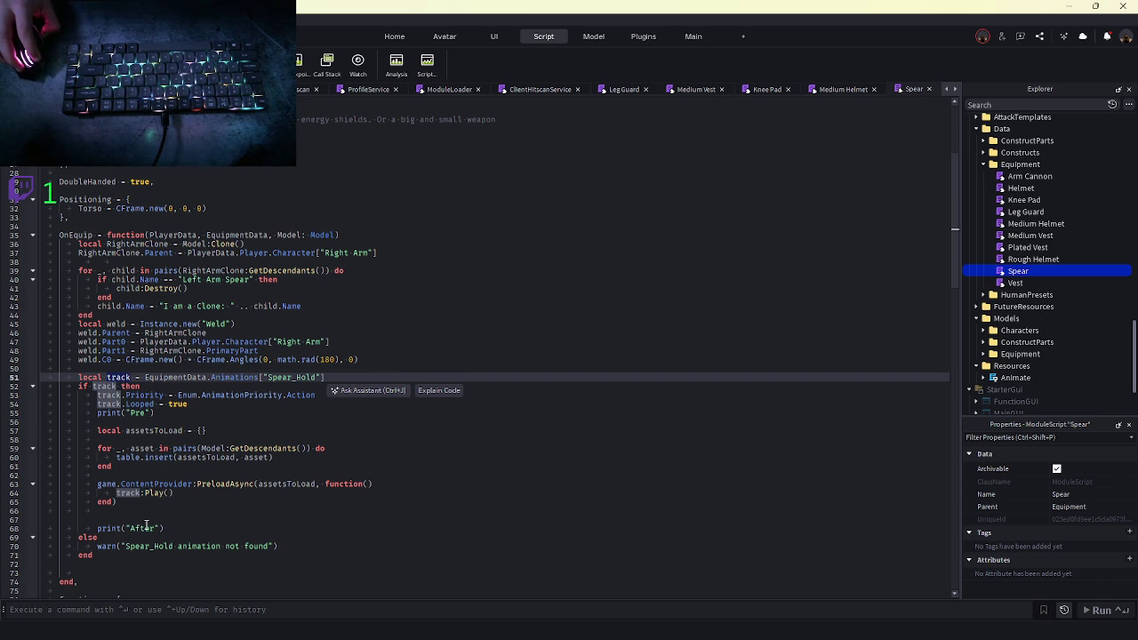
mouse_move(89, 513)
left_mouse_down()
mouse_move(96, 394)
mouse_move(134, 378)
mouse_move(94, 430)
left_mouse_up()
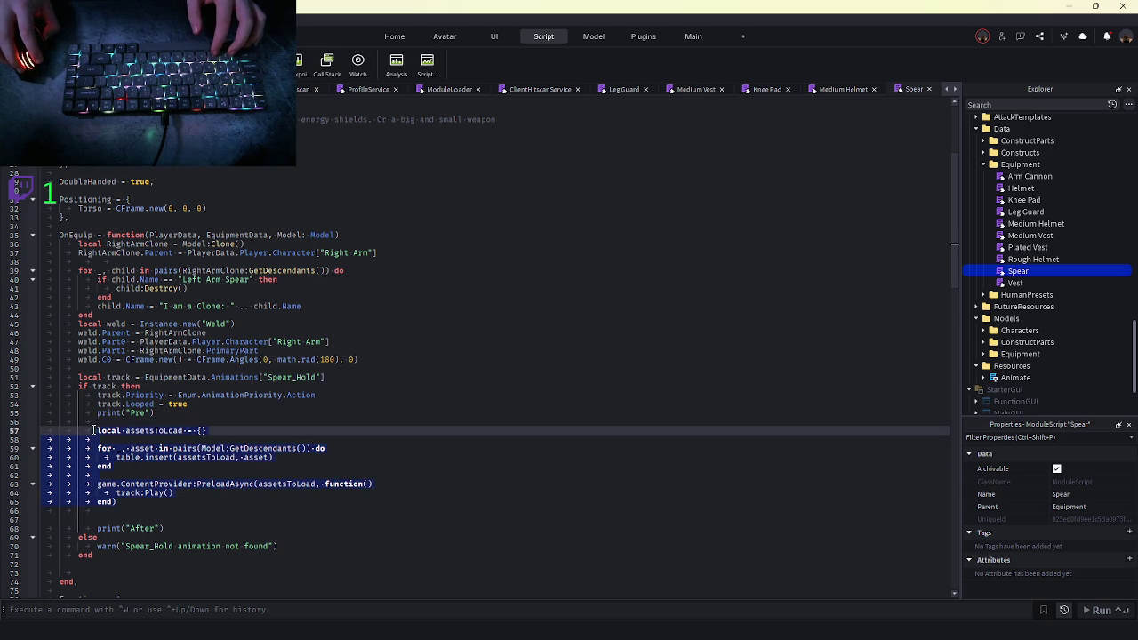
key("ctrl+x")
left_click(367, 360)
key("Return")
key("Return")
key("ctrl+v")
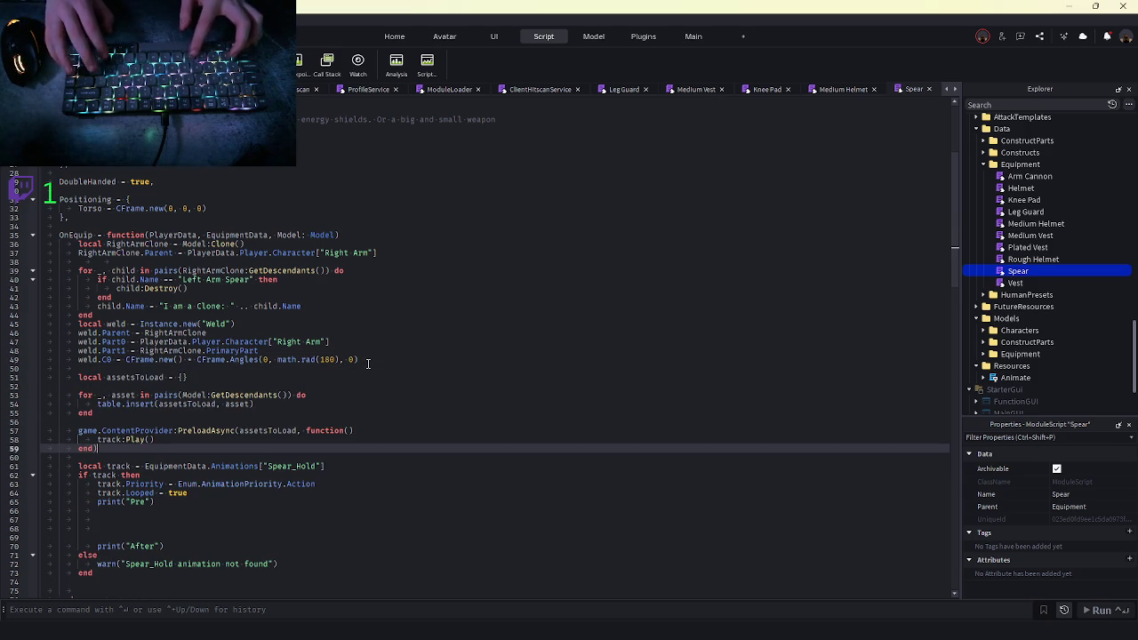
left_click_drag(224, 529, 17, 511)
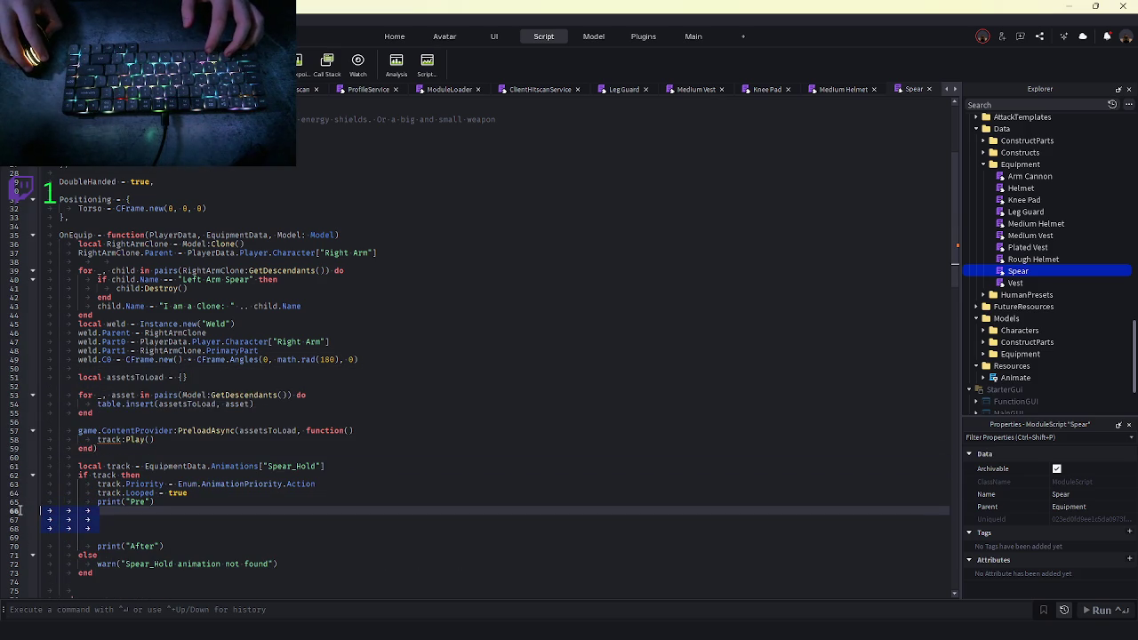
key("BackSpace")
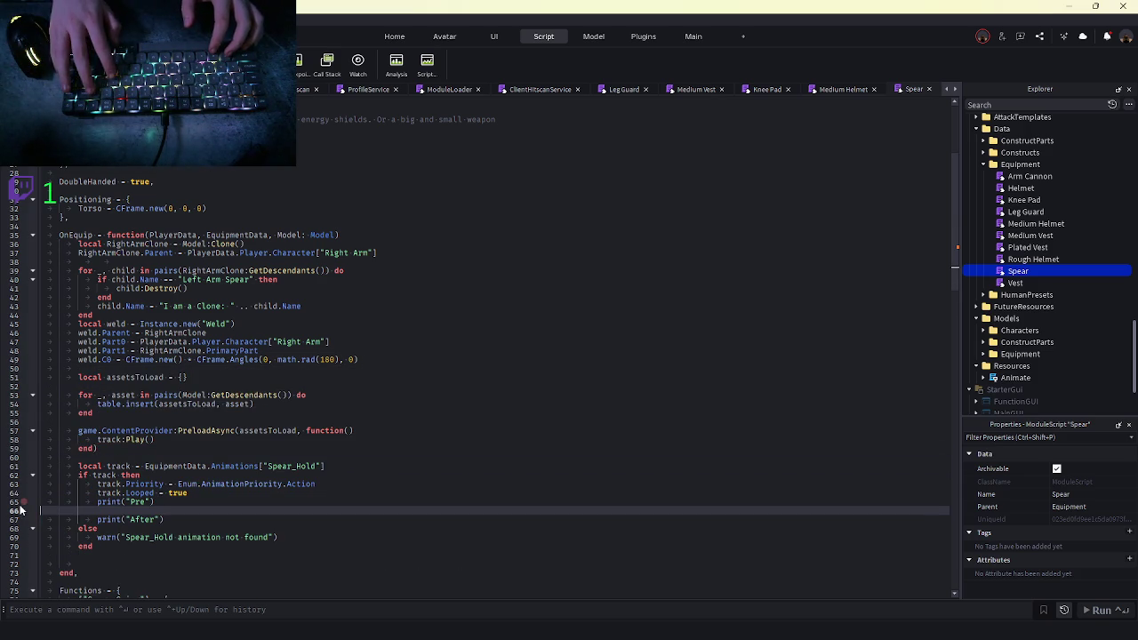
Move the Spear_Hold animation track block inside the PreloadAsync callback
left_click(159, 439)
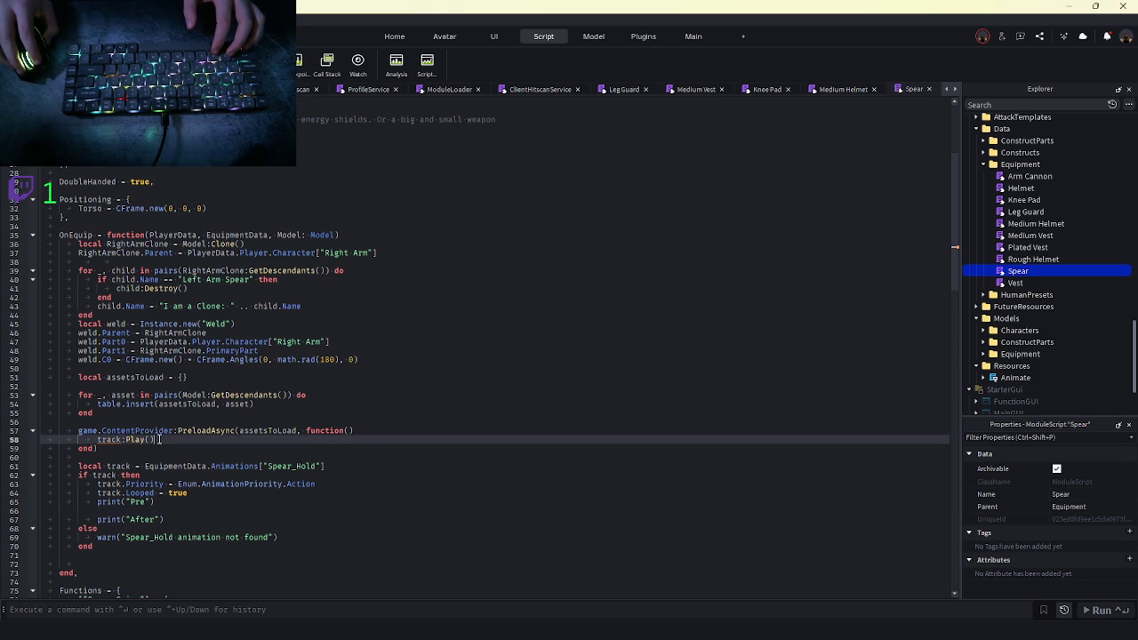
triple_click(159, 439)
mouse_move(92, 545)
left_mouse_down()
mouse_move(142, 474)
mouse_move(55, 457)
left_mouse_up()
key("BackSpace")
left_click(120, 439)
key("ctrl+v")
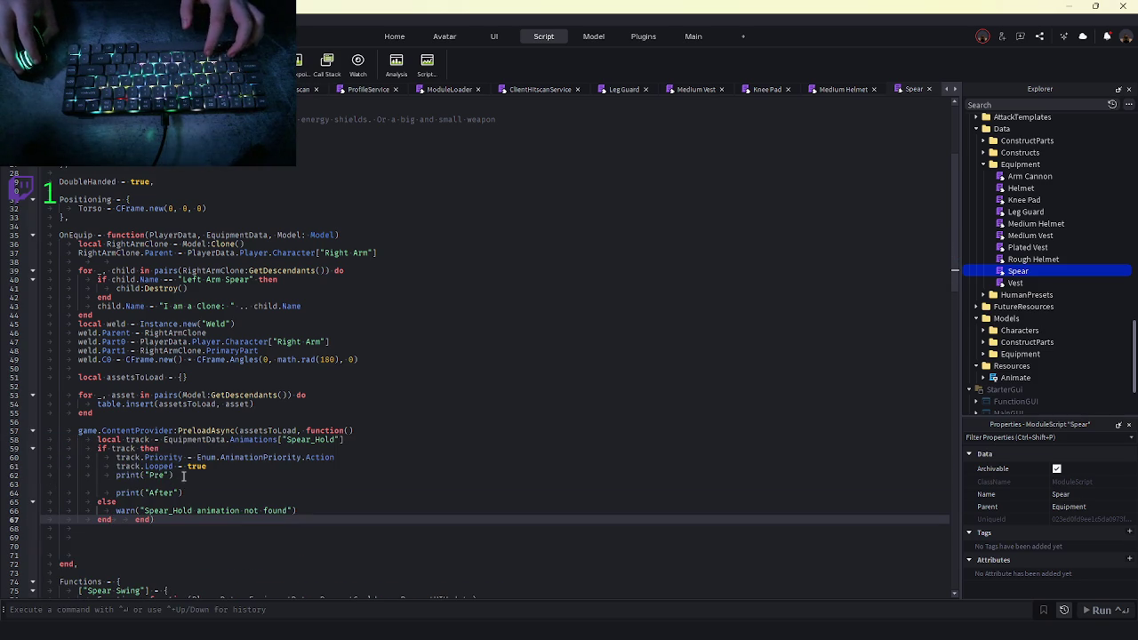
Add track:Play() on a new line under 'if track then'
left_click(199, 474)
left_click(197, 448)
key("Return")
type("track")
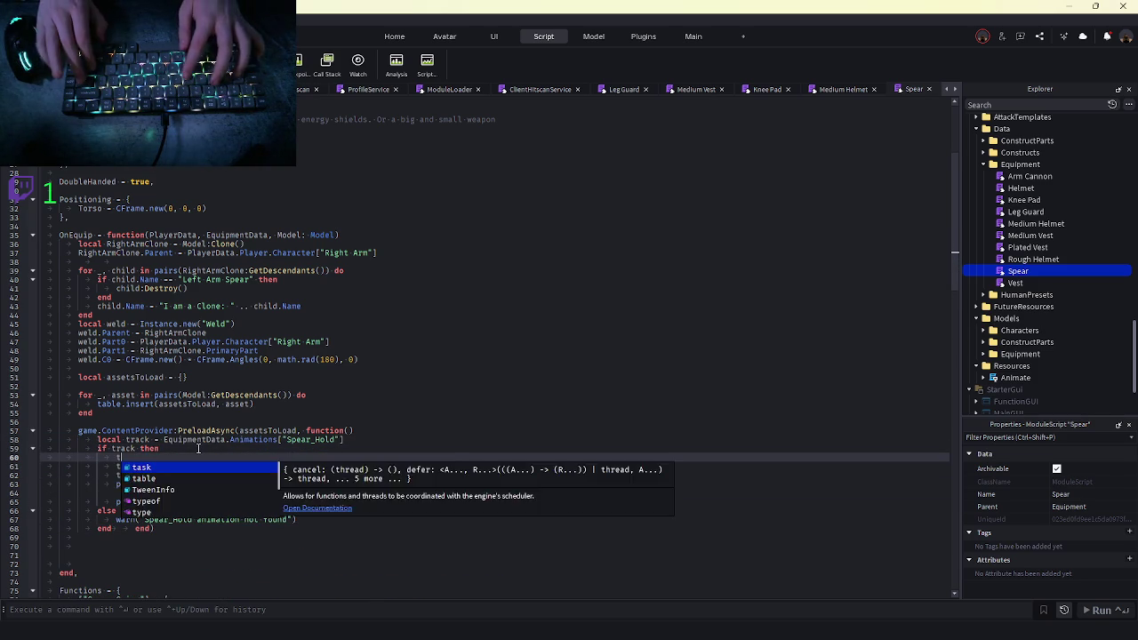
key("Escape")
type(":P")
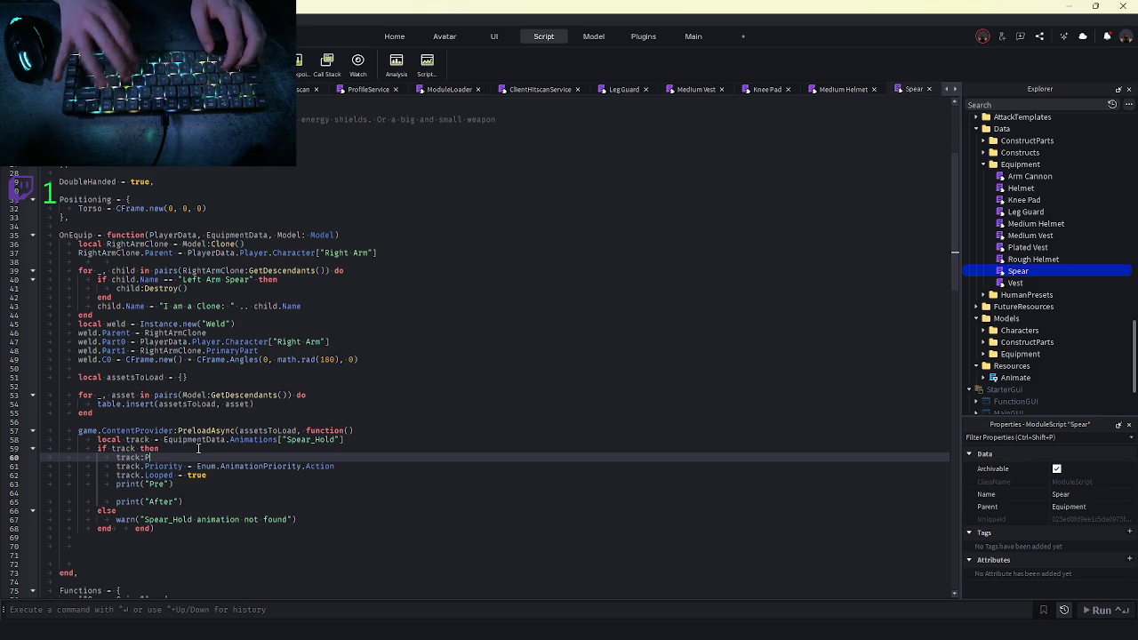
type("lay()")
left_click(432, 352)
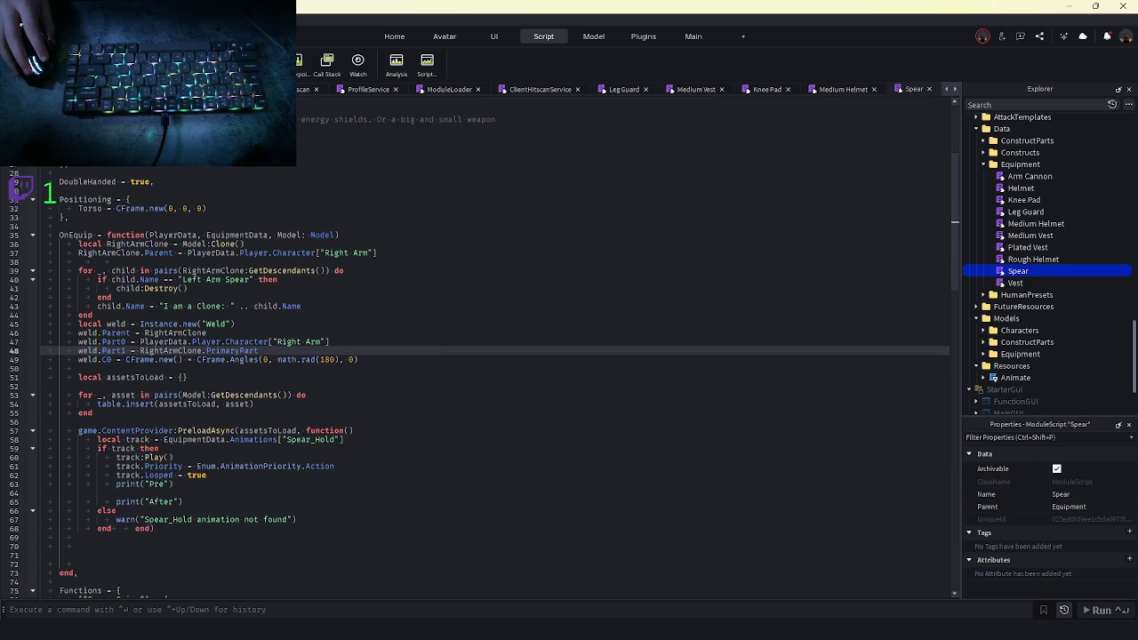
Put the closing end) on its own dedented line and start a playtest
mouse_move(177, 360)
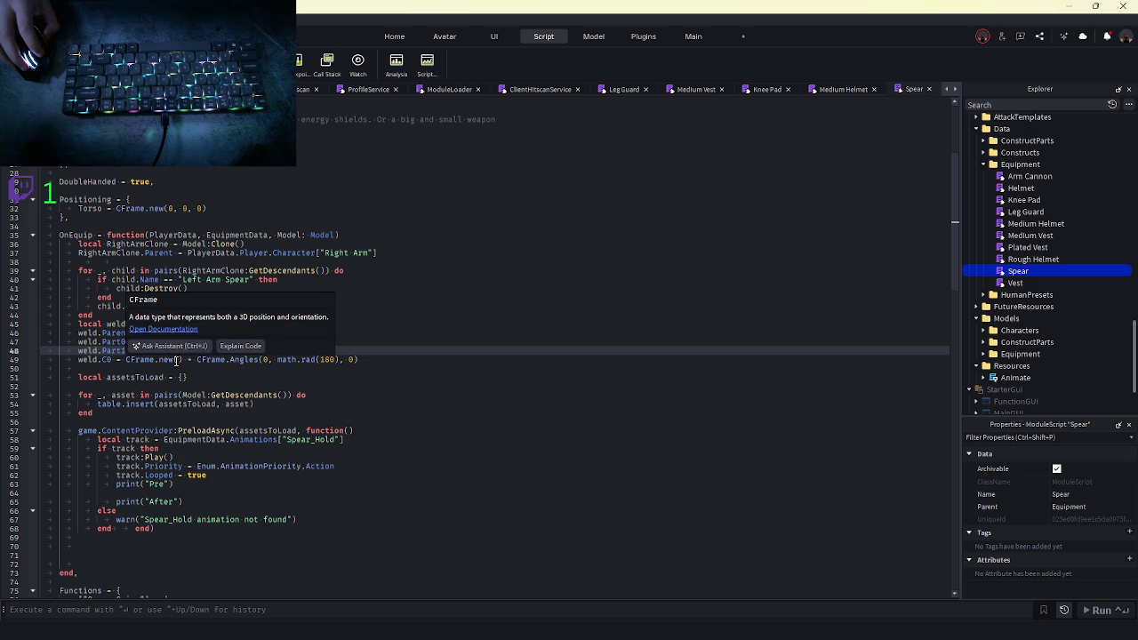
left_click(197, 489)
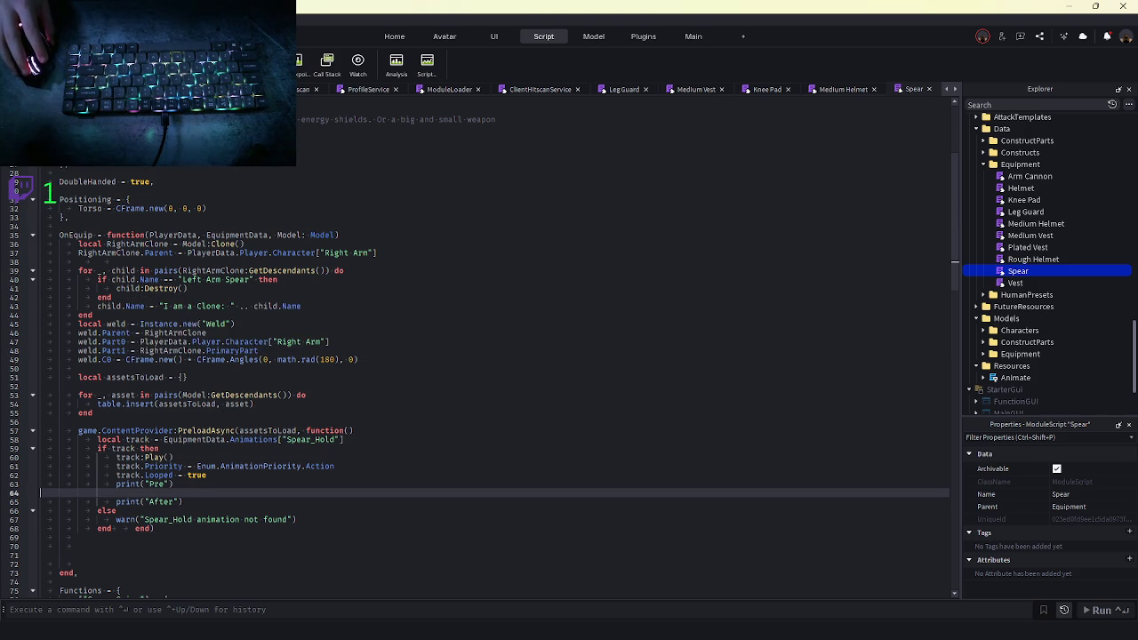
left_click(134, 528)
key("Return")
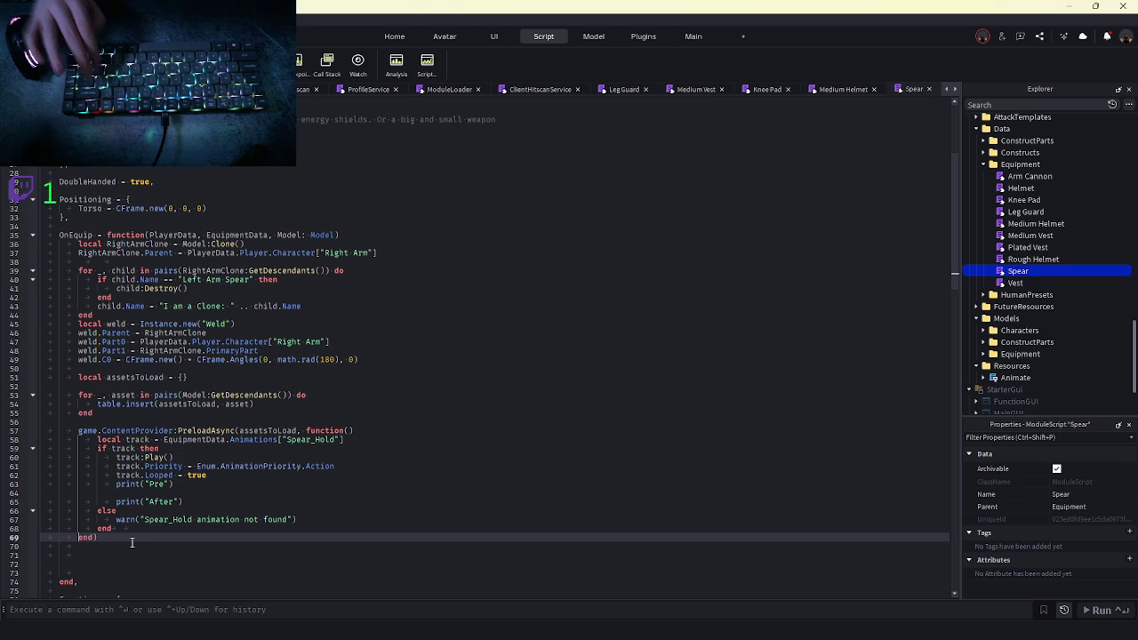
key("BackSpace")
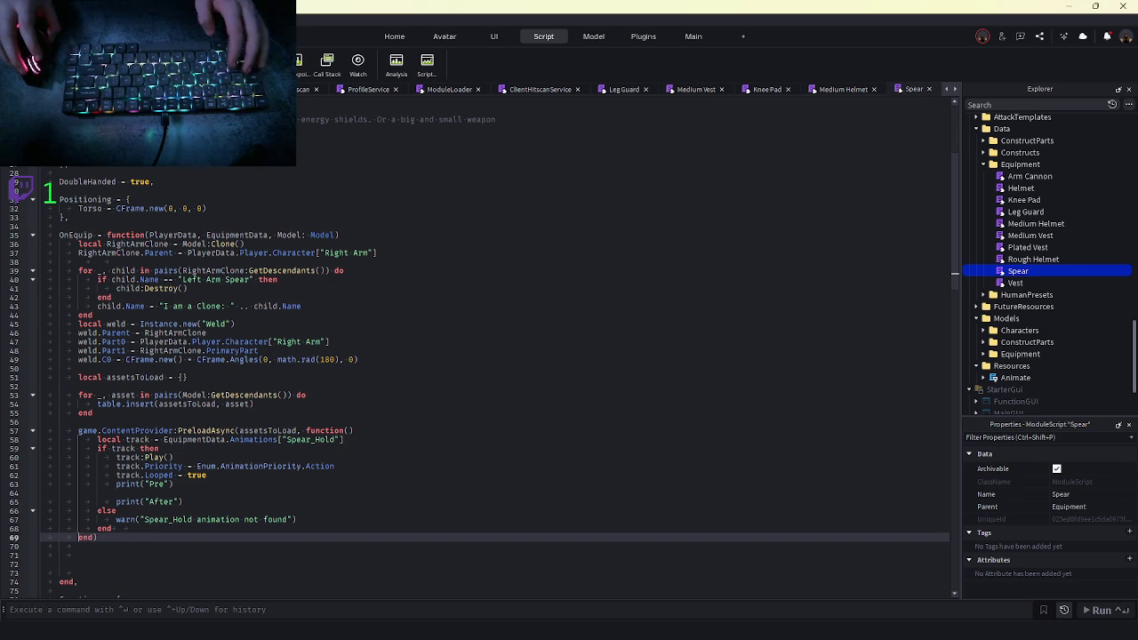
key("F5")
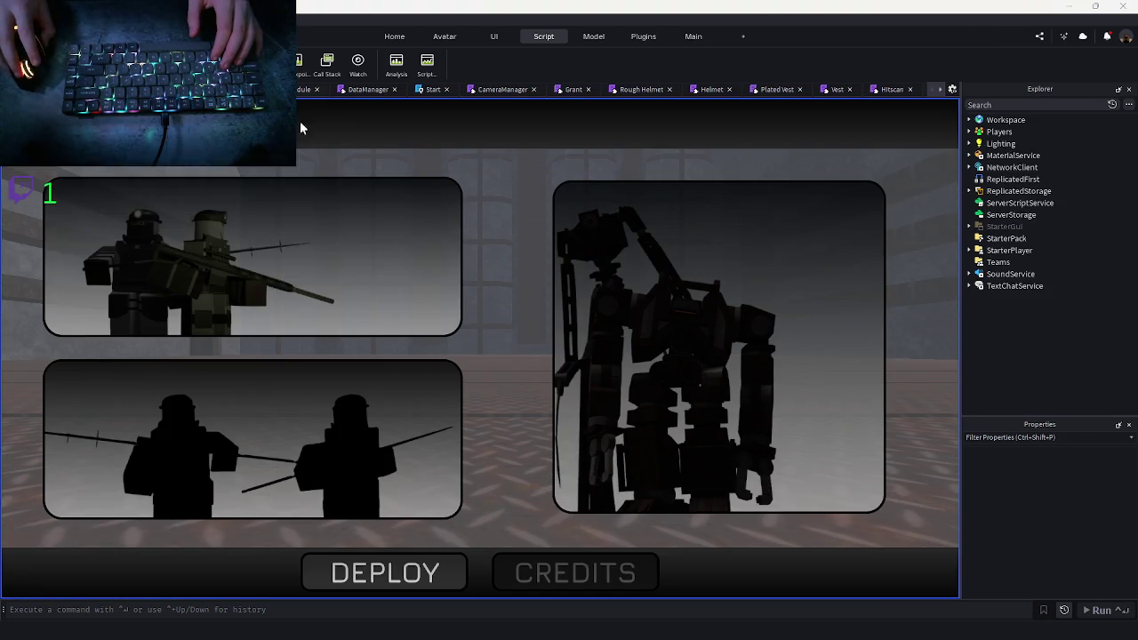
Select a character, deploy, and walk the corridor holding the spear, then stop and reopen Spear
left_click(409, 559)
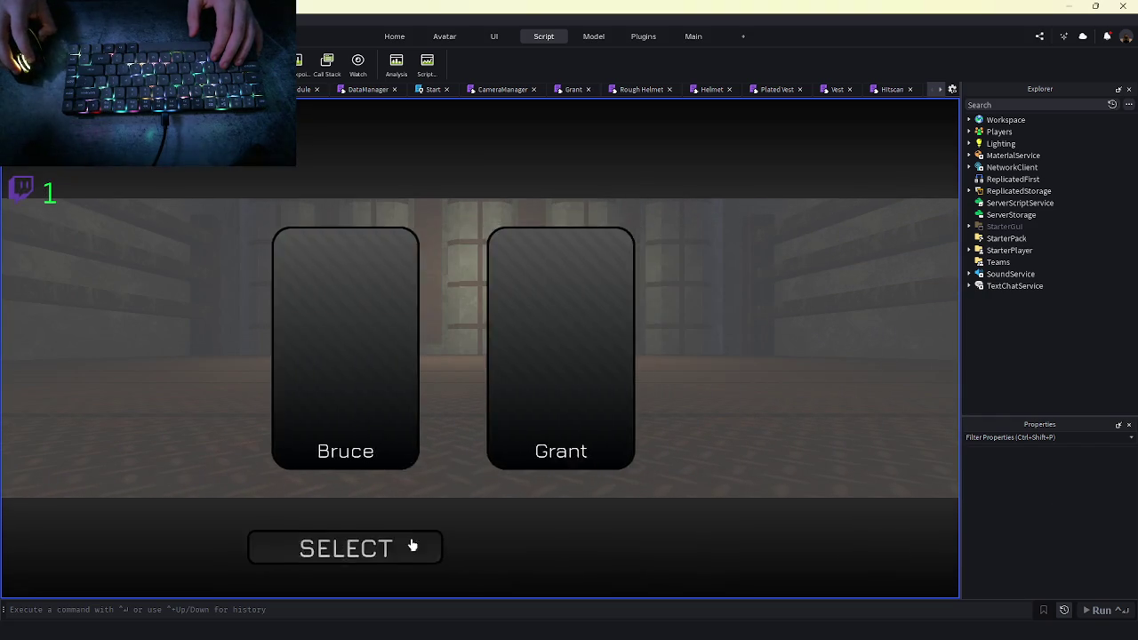
left_click(409, 543)
left_click(370, 569)
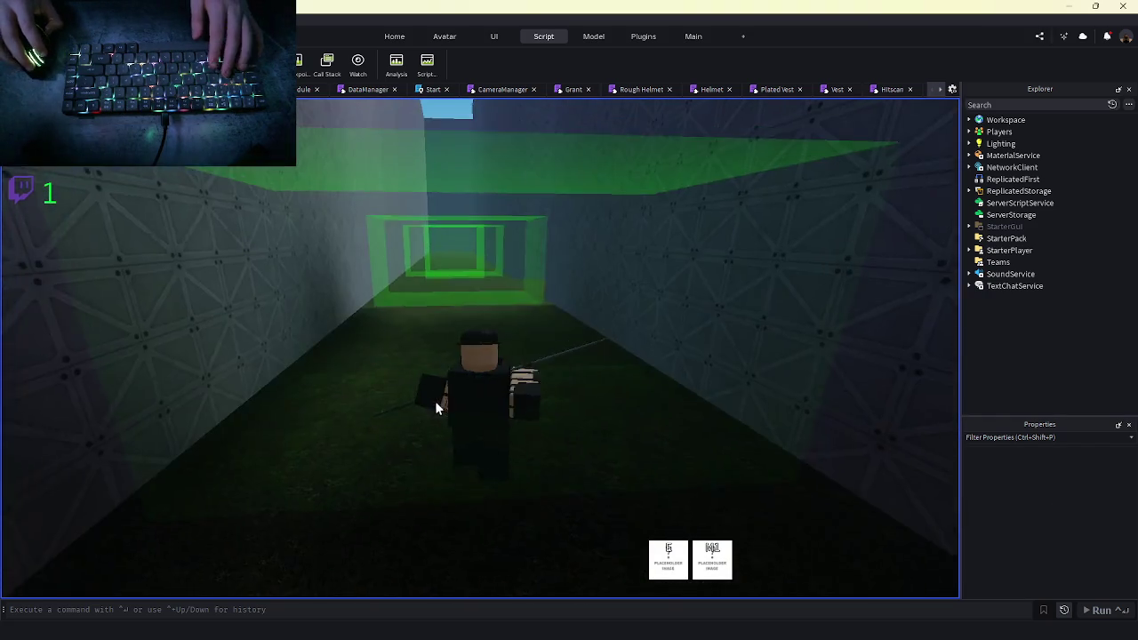
key("w")
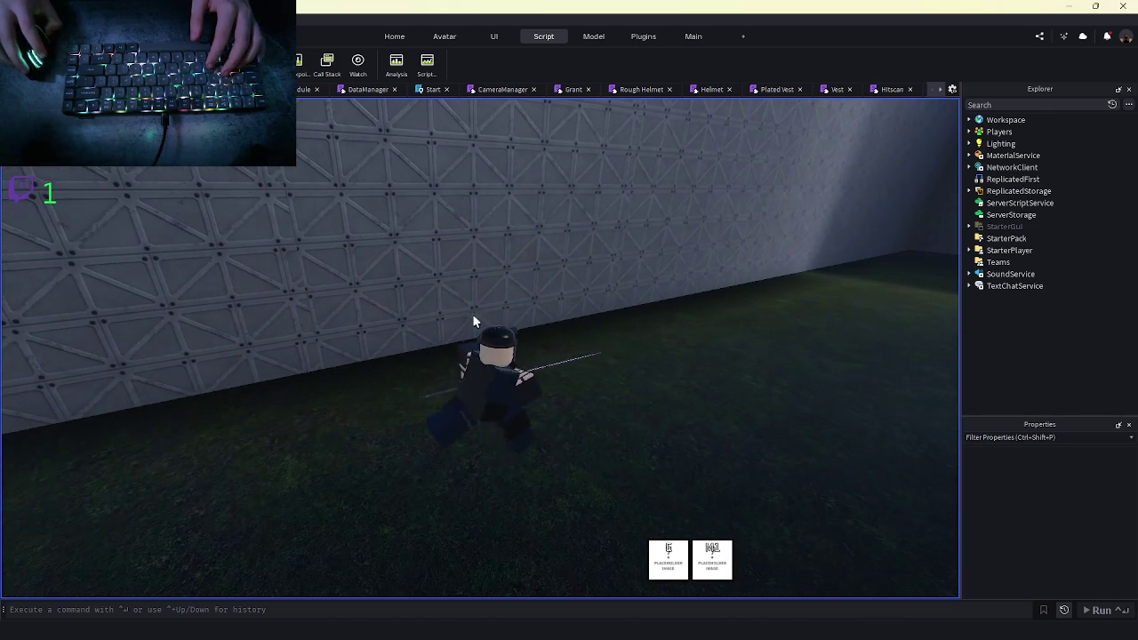
key("shift+F5")
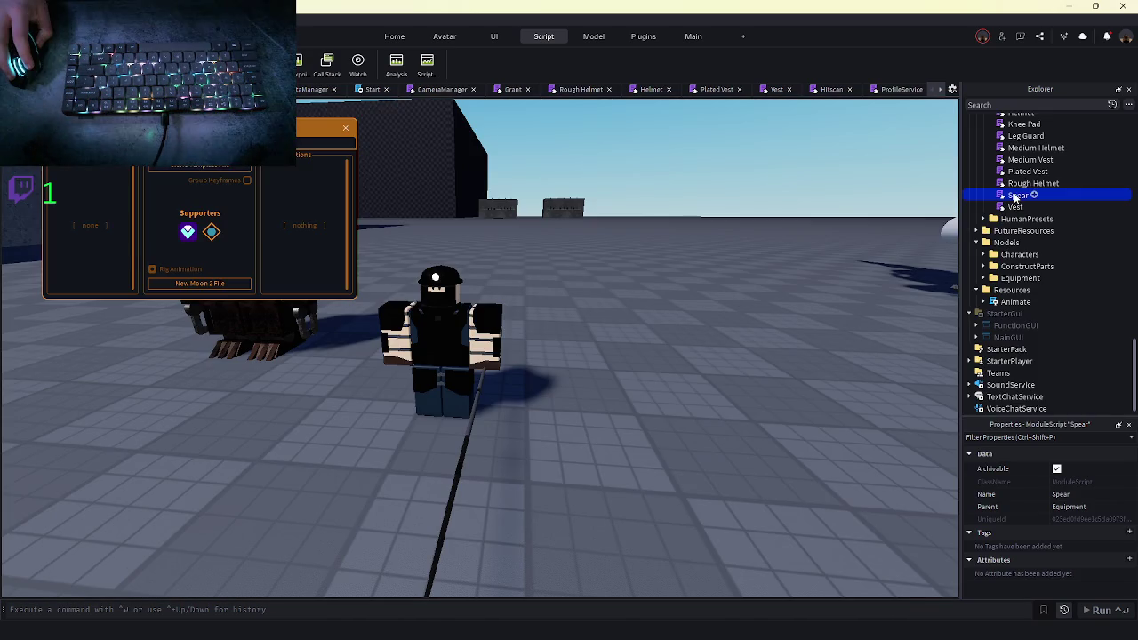
double_click(1017, 196)
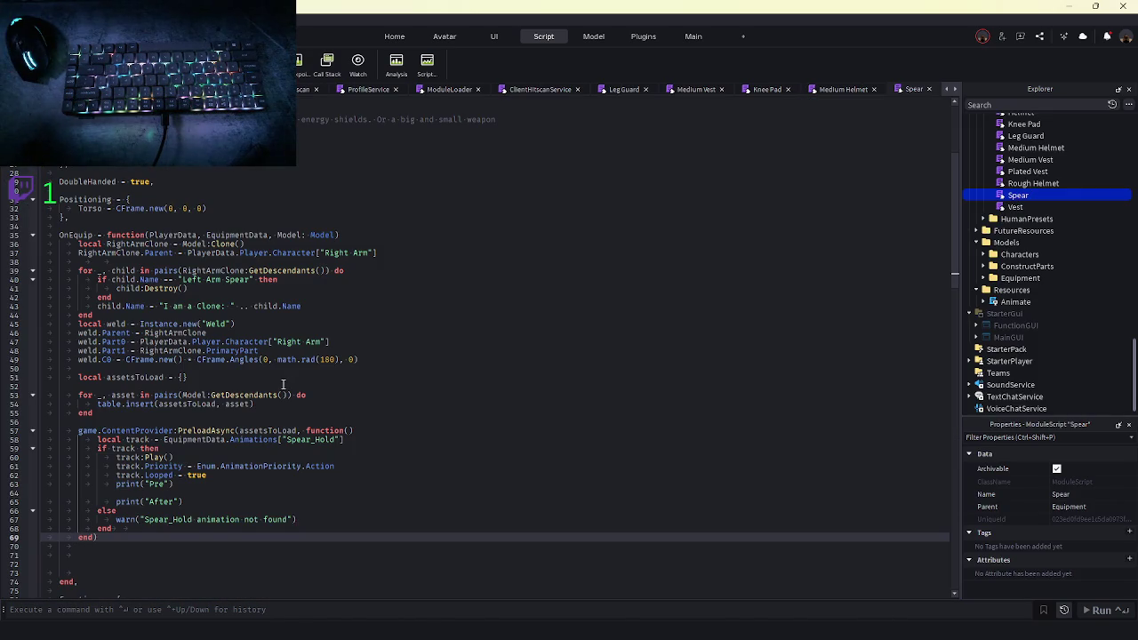
Reopen Spear at the Spear Rush code using rushSpeed 120 and rushTime 2.2
scroll(283, 384, "down", 15)
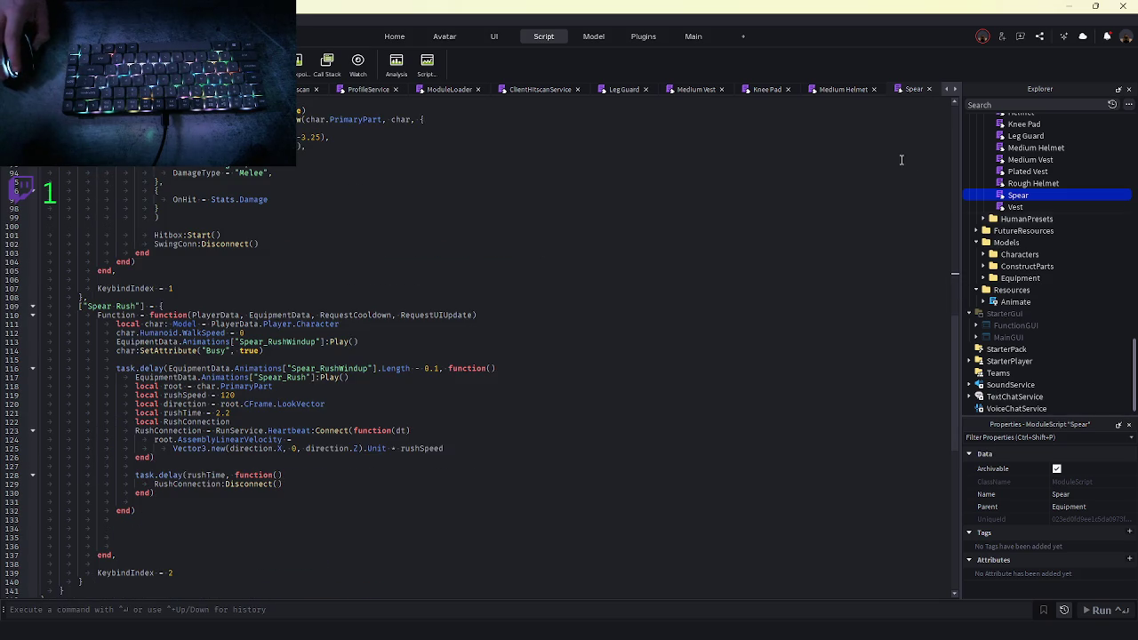
scroll(854, 91, "up", 8)
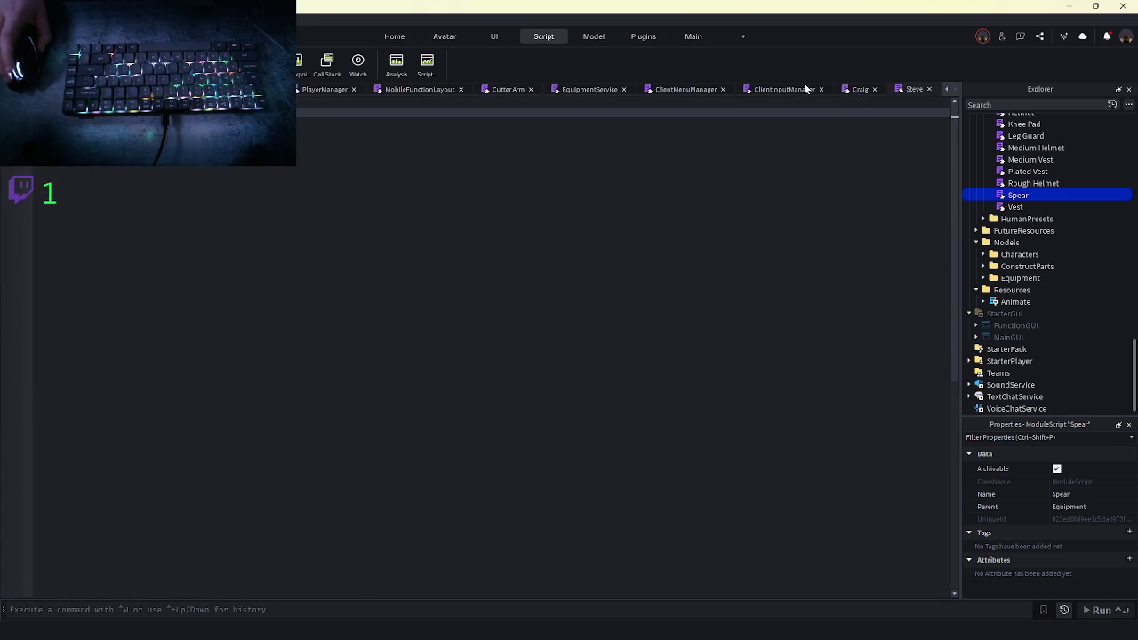
left_click(775, 89)
left_click(858, 89)
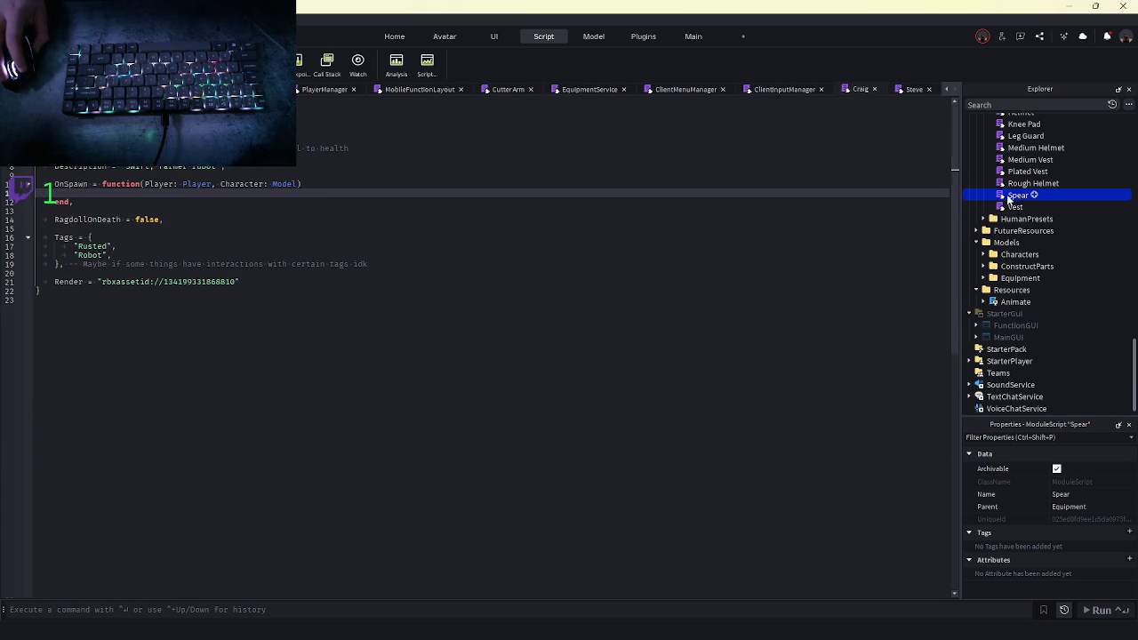
double_click(1017, 194)
scroll(347, 376, "down", 4)
scroll(329, 395, "up", 12)
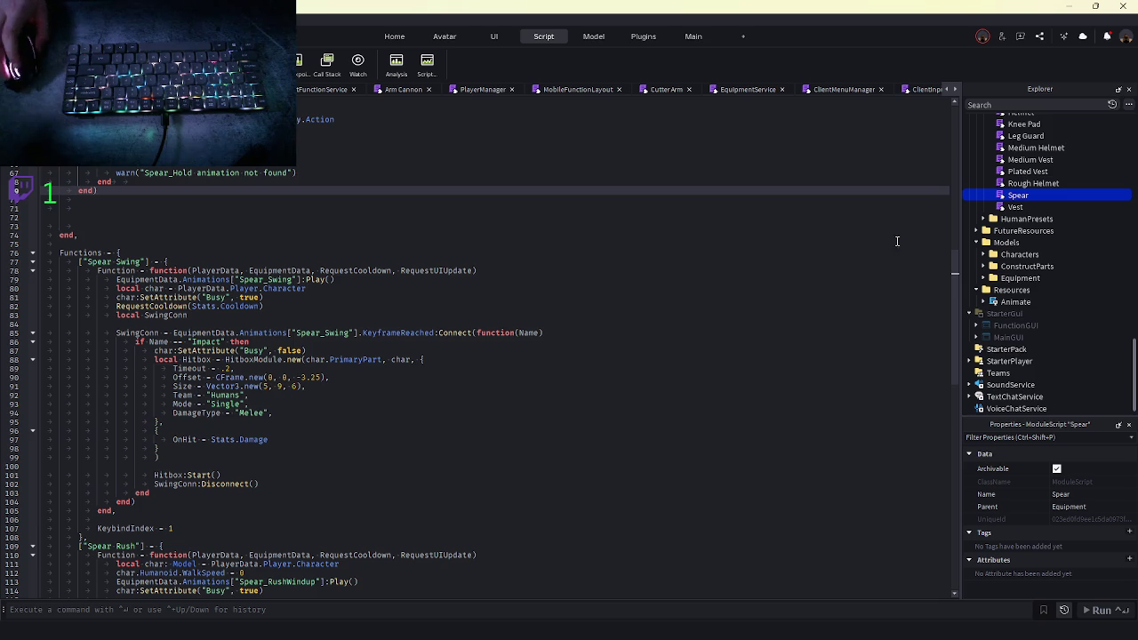
scroll(319, 417, "down", 9)
Add a timePassed counter: declare local timePassed = 0 and add dt to it each Heartbeat
left_click(275, 419)
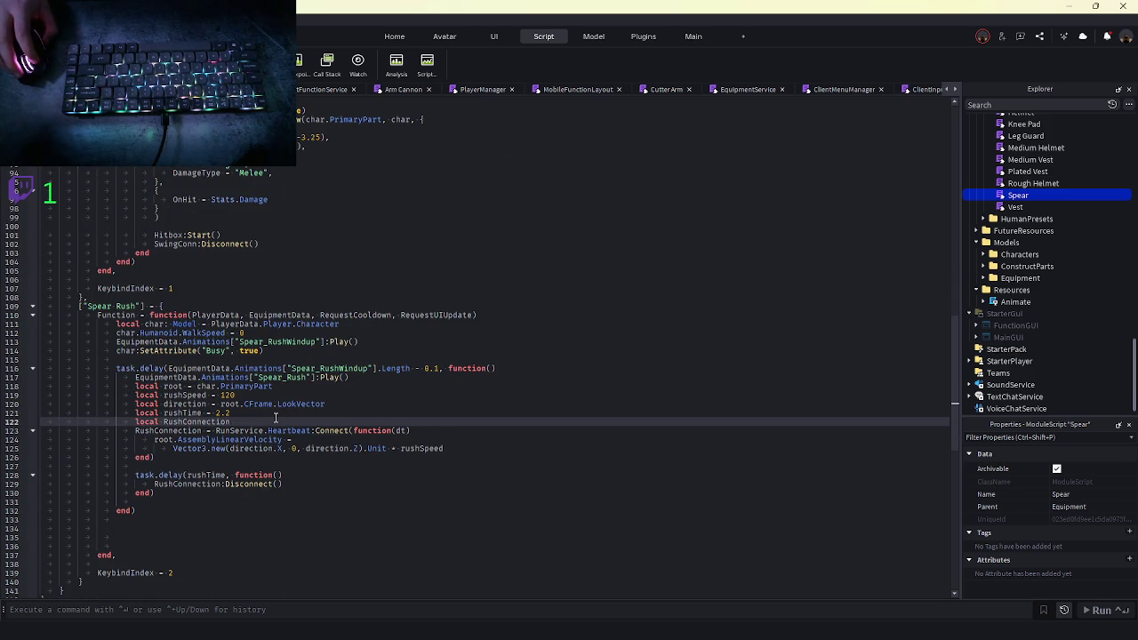
key("Return")
type("local timePassed =")
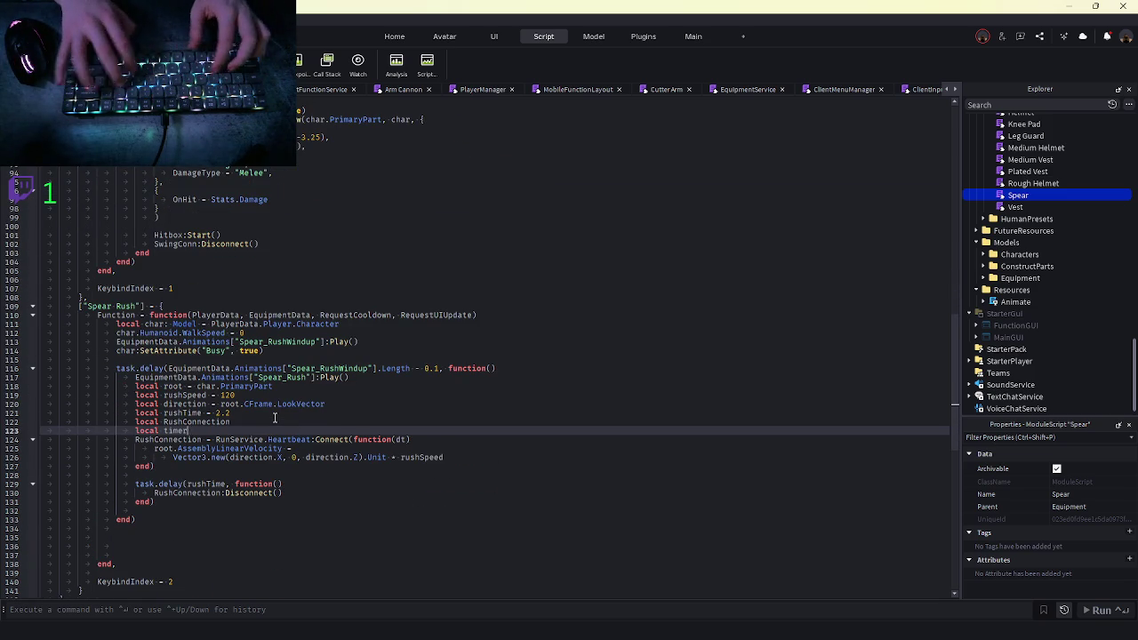
type(" 0")
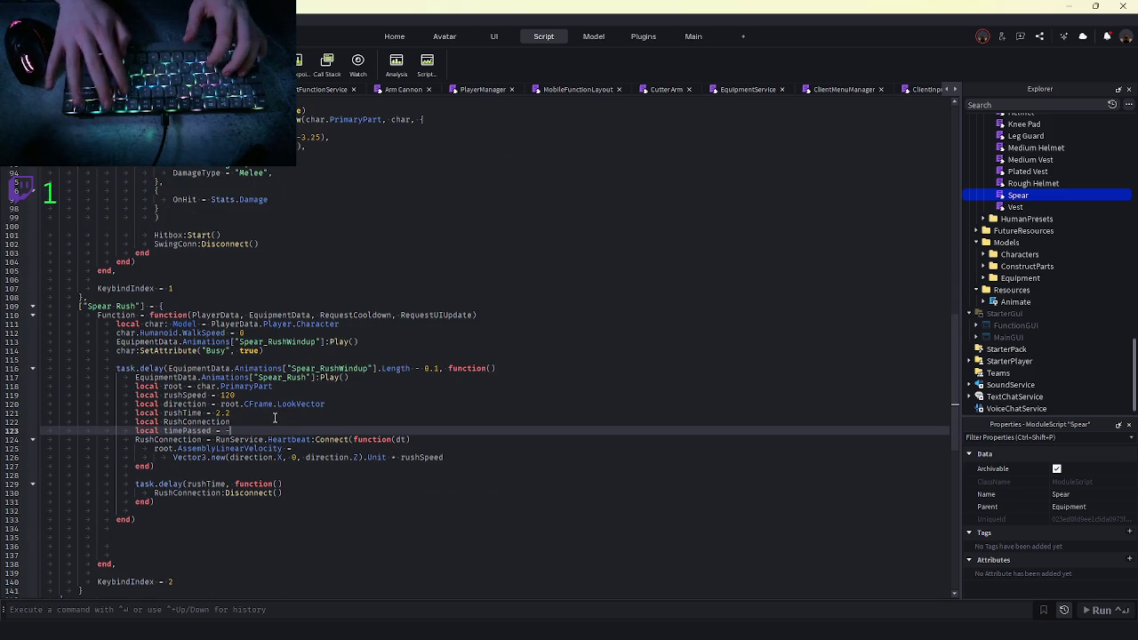
left_click(506, 460)
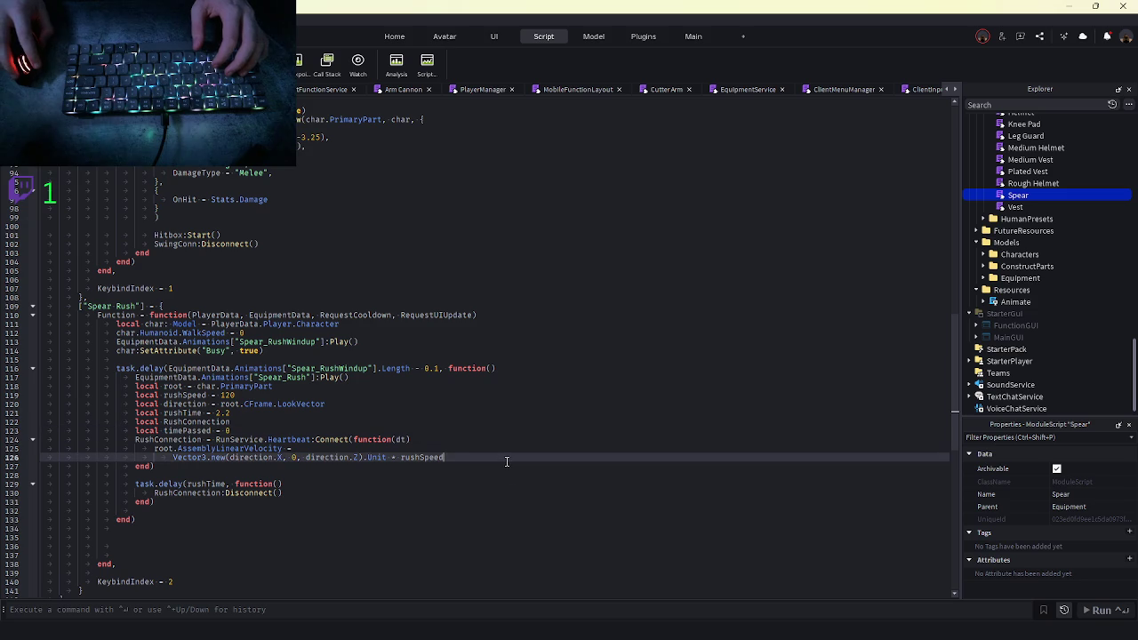
key("Return")
type("time")
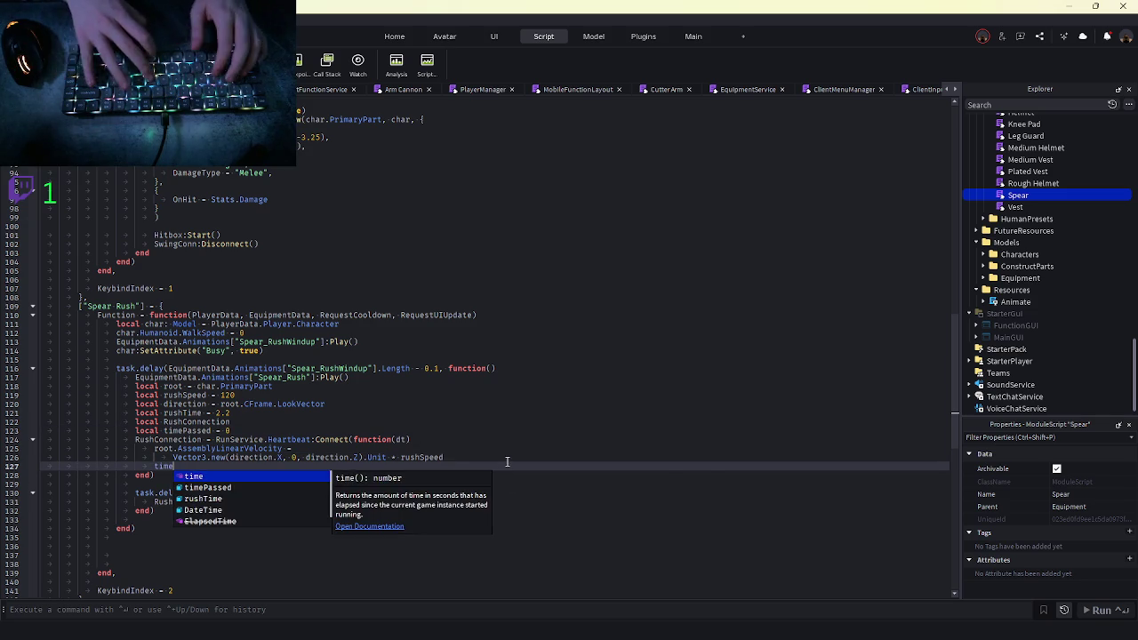
type("Passed += dt")
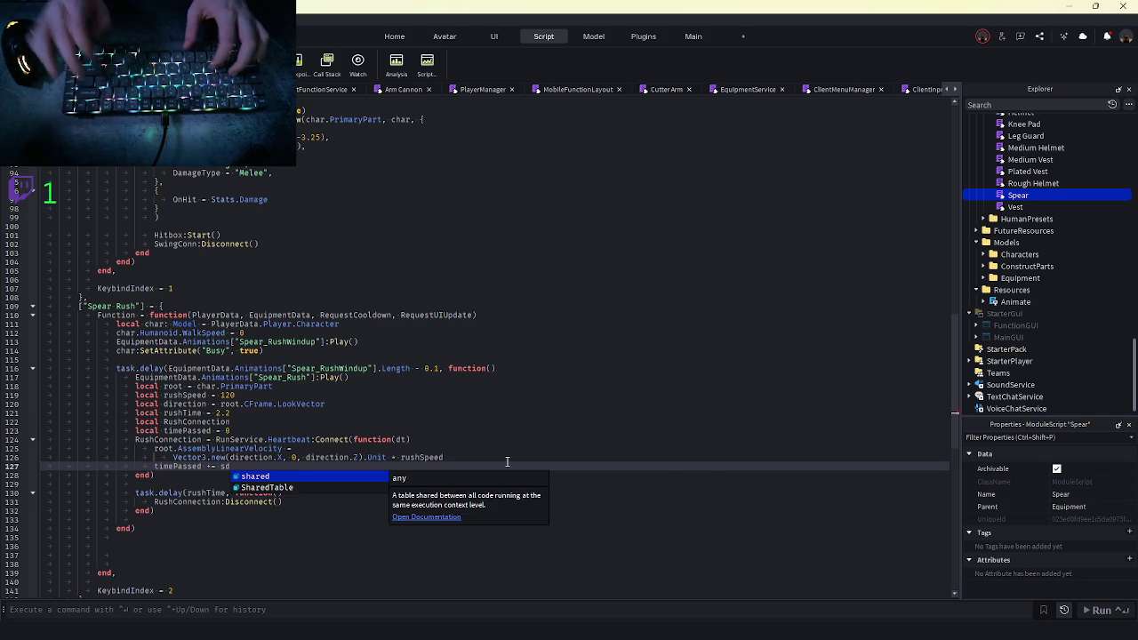
left_click(328, 413)
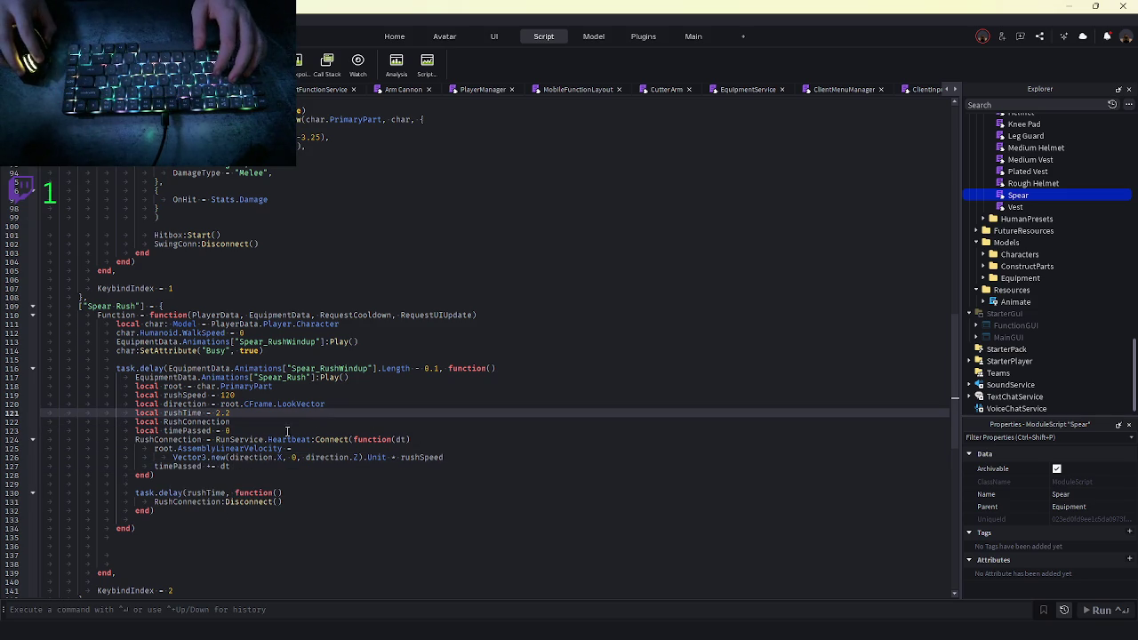
Rewrite the velocity multiplier as rushSpeed reduced by a timePassed decay term
left_click(401, 459)
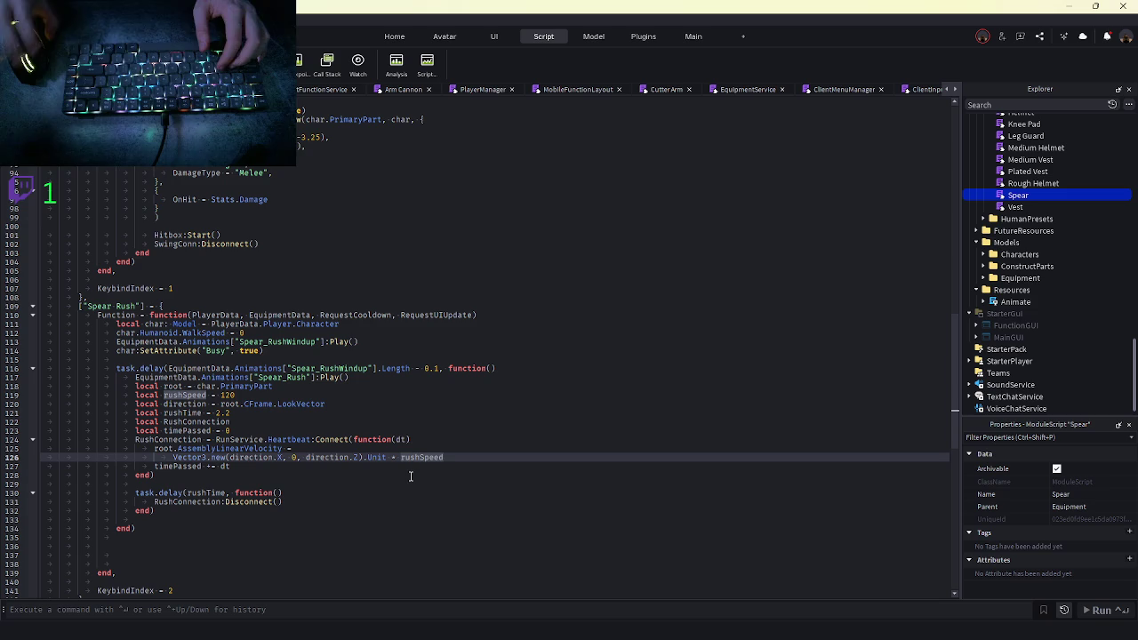
type("(")
left_click(451, 459)
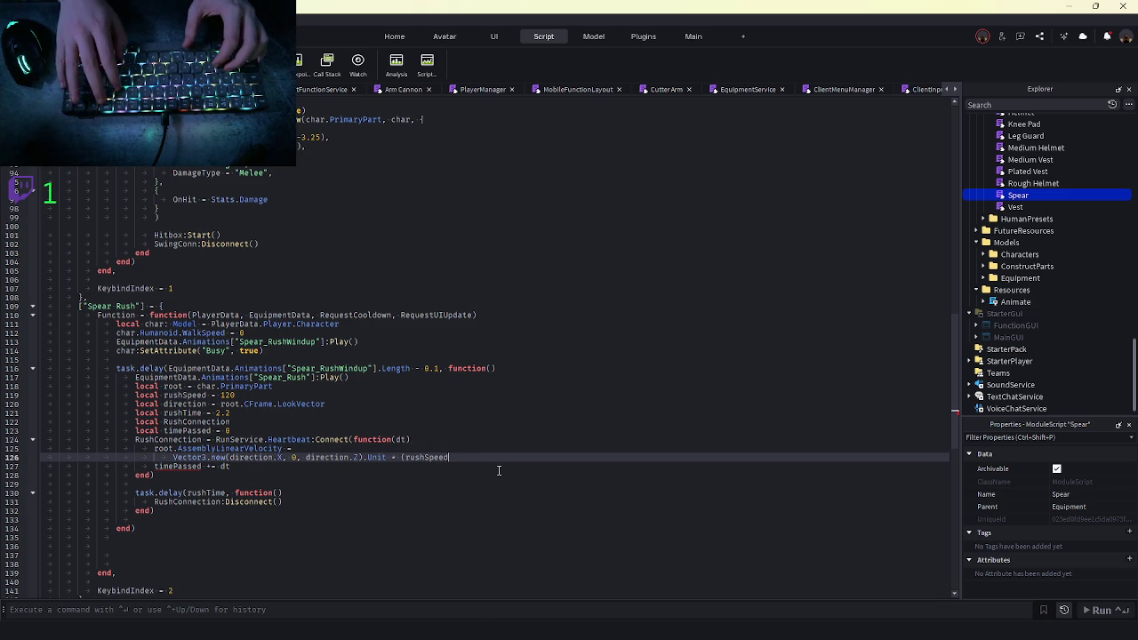
type("(")
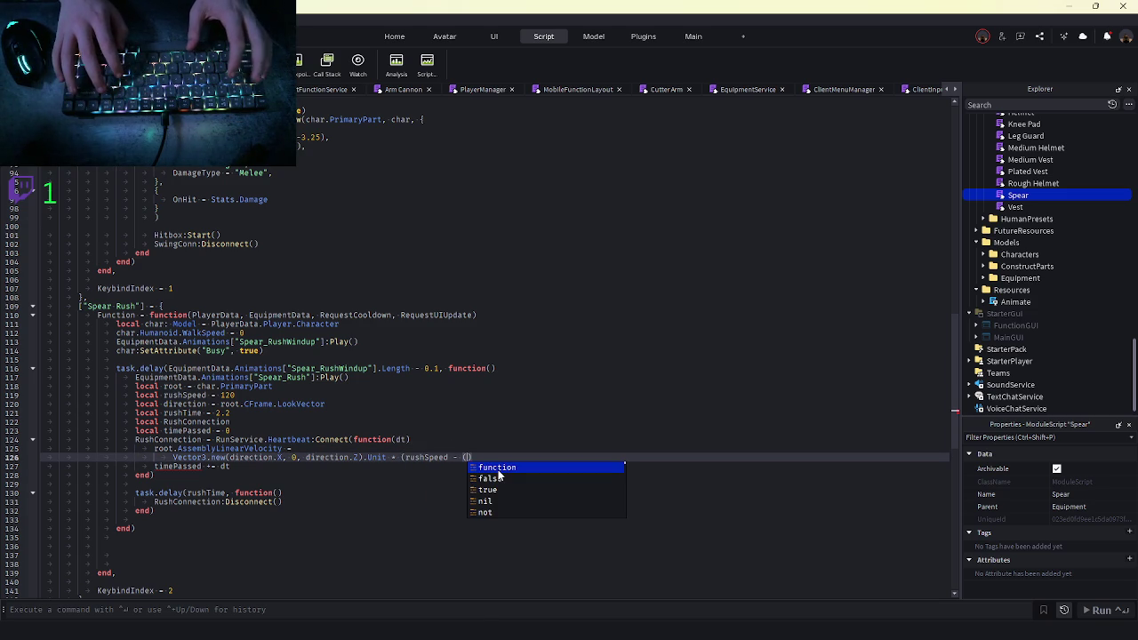
type("1 ")
type("* time")
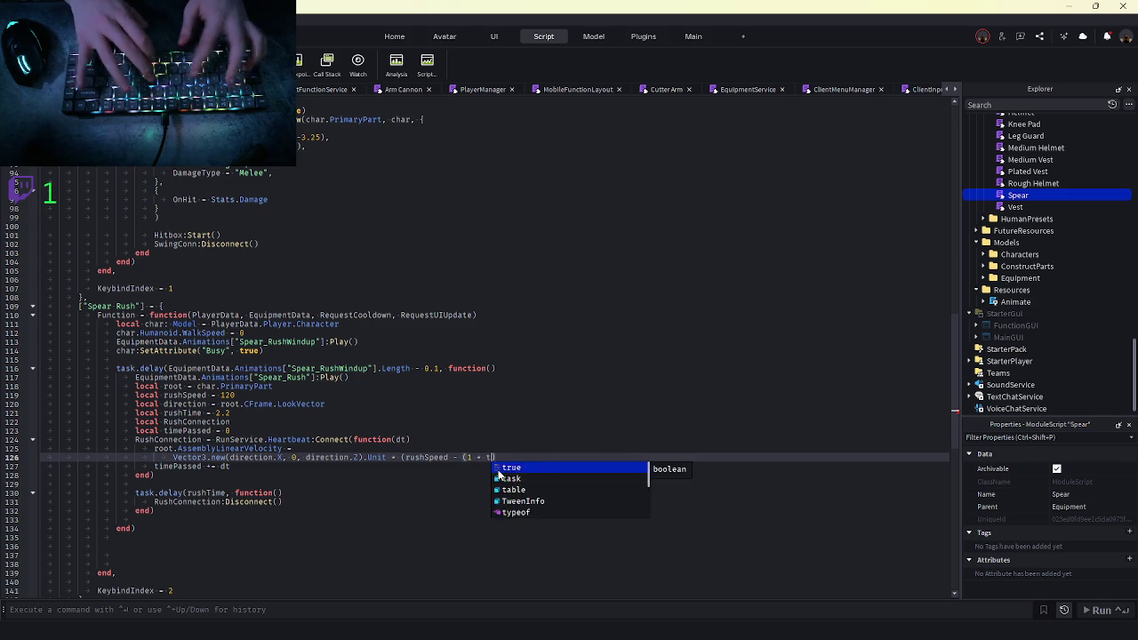
key("Down")
key("Tab")
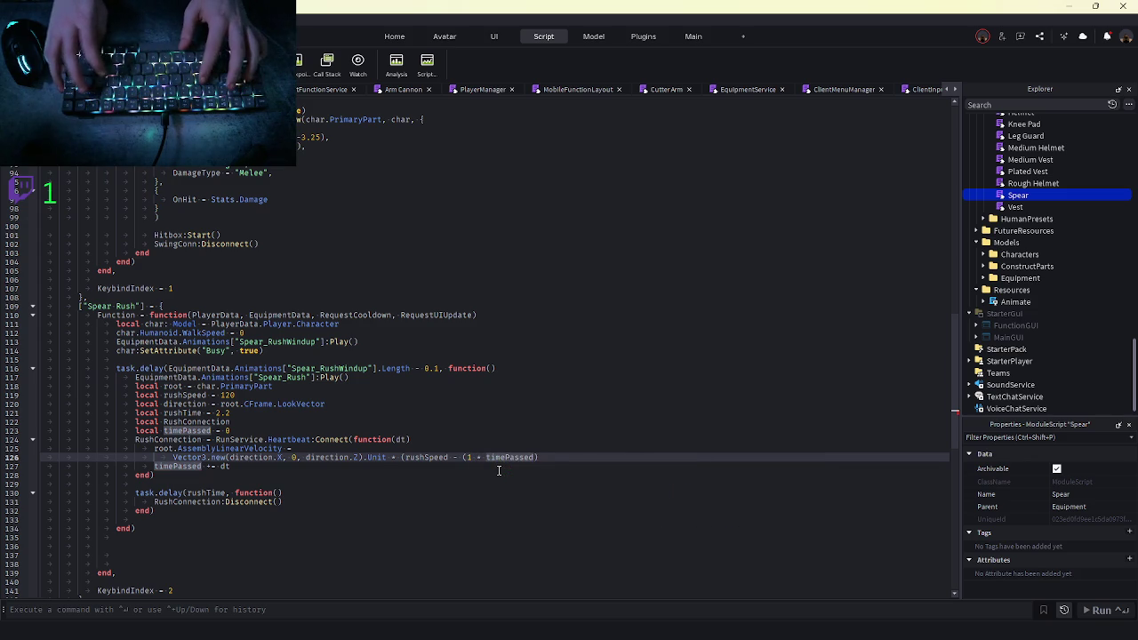
key("ctrl+Left")
key("ctrl+Left")
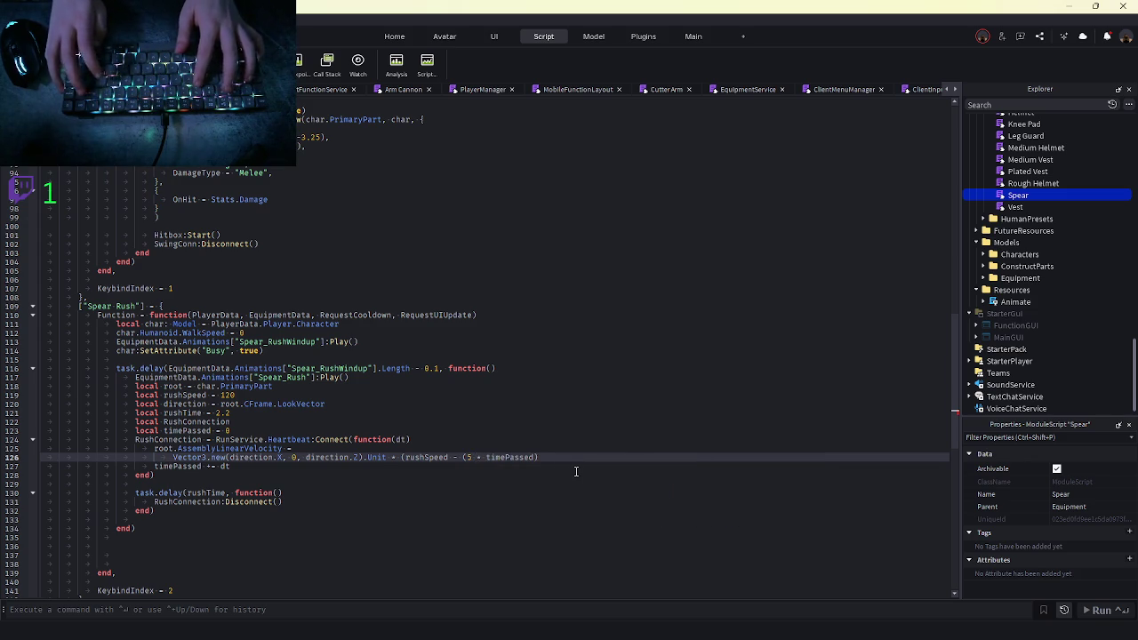
key("Right")
key("Right")
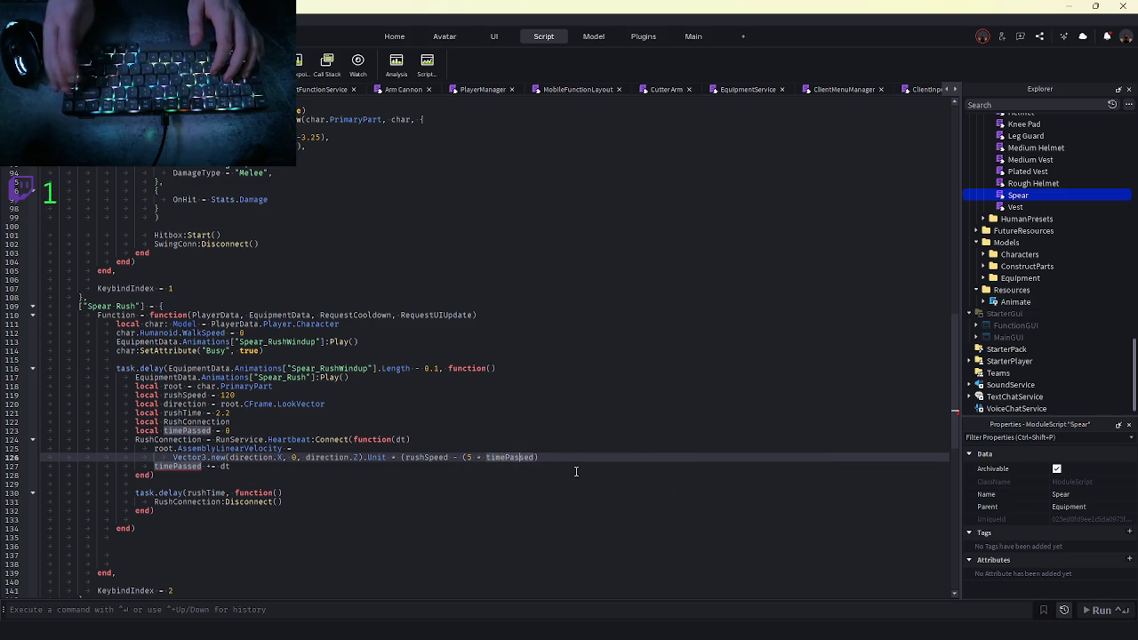
key("Right")
key("Right")
key("Right")
type(")")
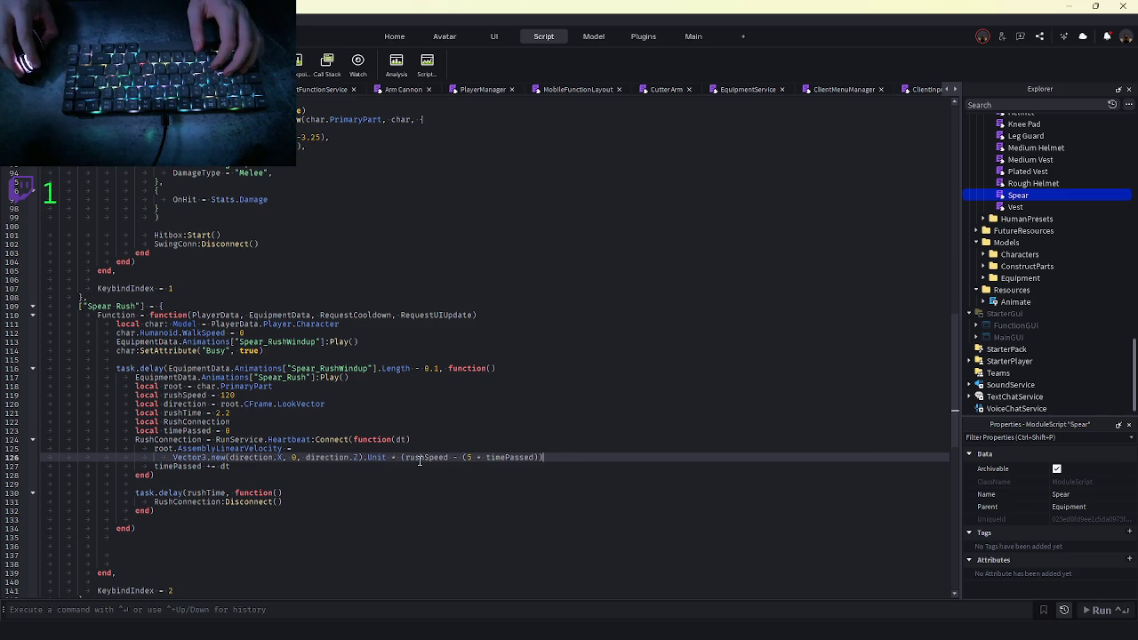
left_click_drag(400, 460, 525, 458)
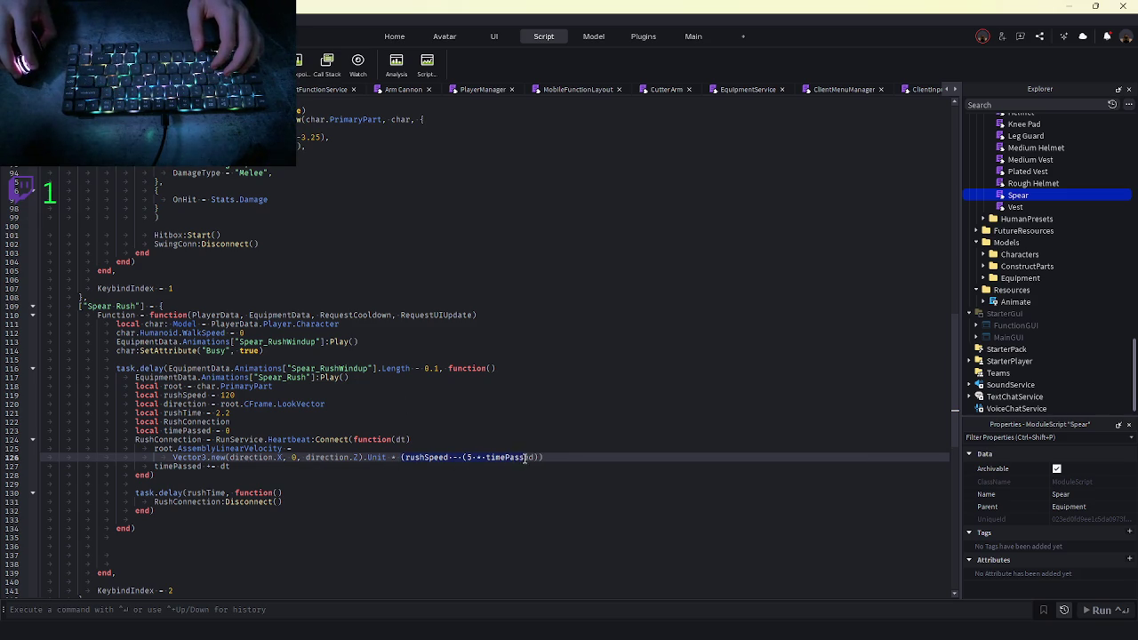
left_click(538, 458)
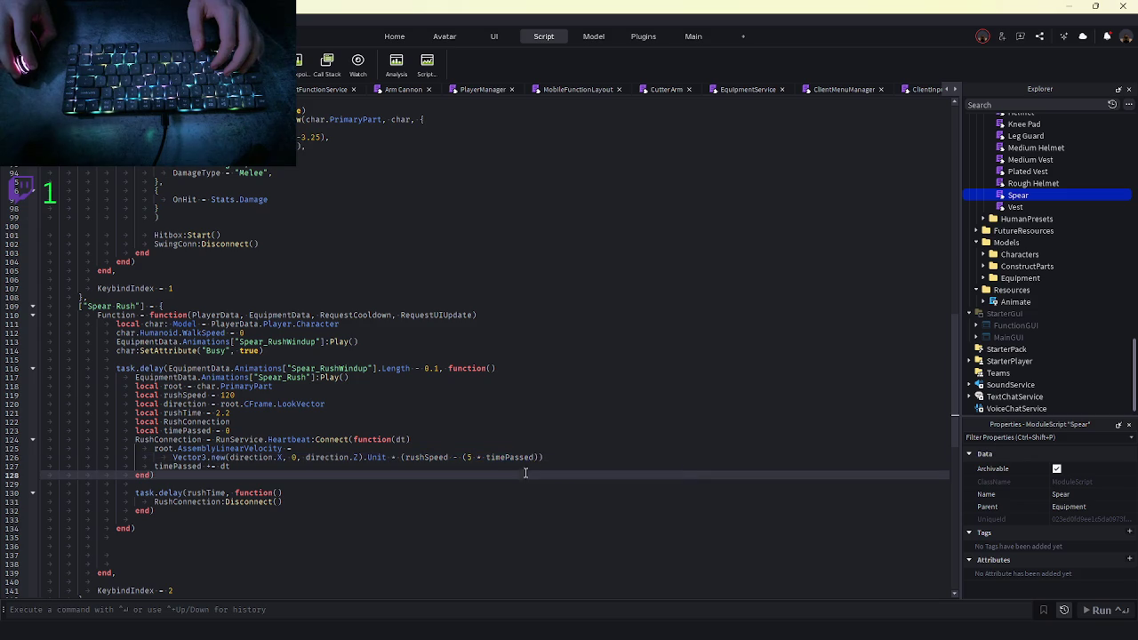
key("ctrl+shift+Left")
key("ctrl+shift+Left")
key("ctrl+shift+Left")
left_click(539, 458)
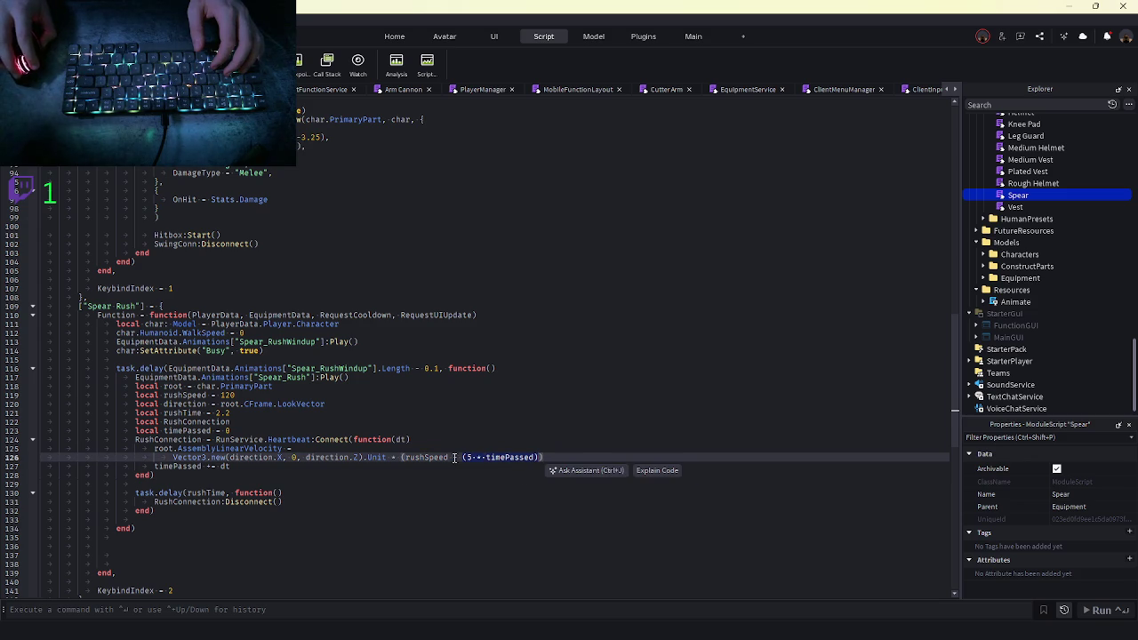
Replace the multiplier with math.clamp(rushSpeed - (5 * timePassed), 10, rushSpeed)
type("math.")
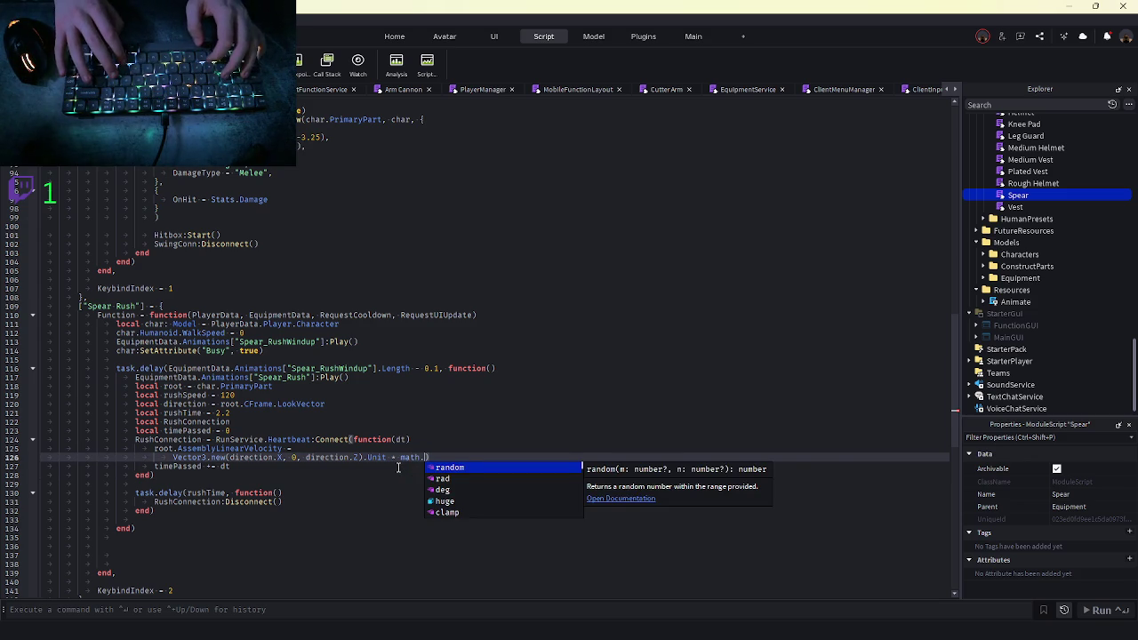
type("cl")
key("Tab")
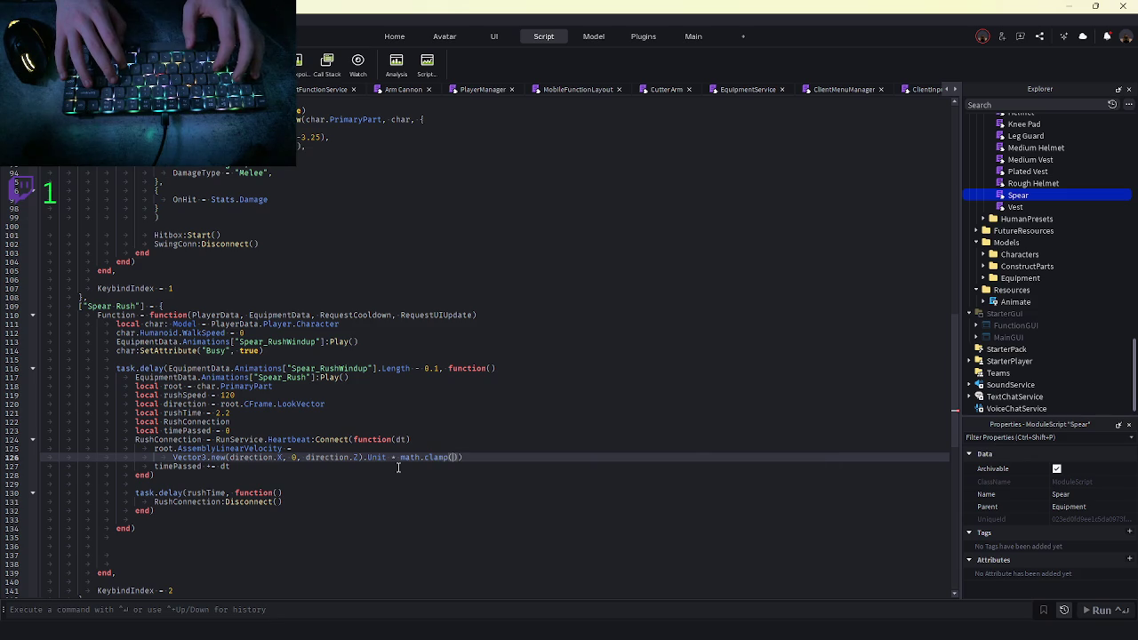
type("(")
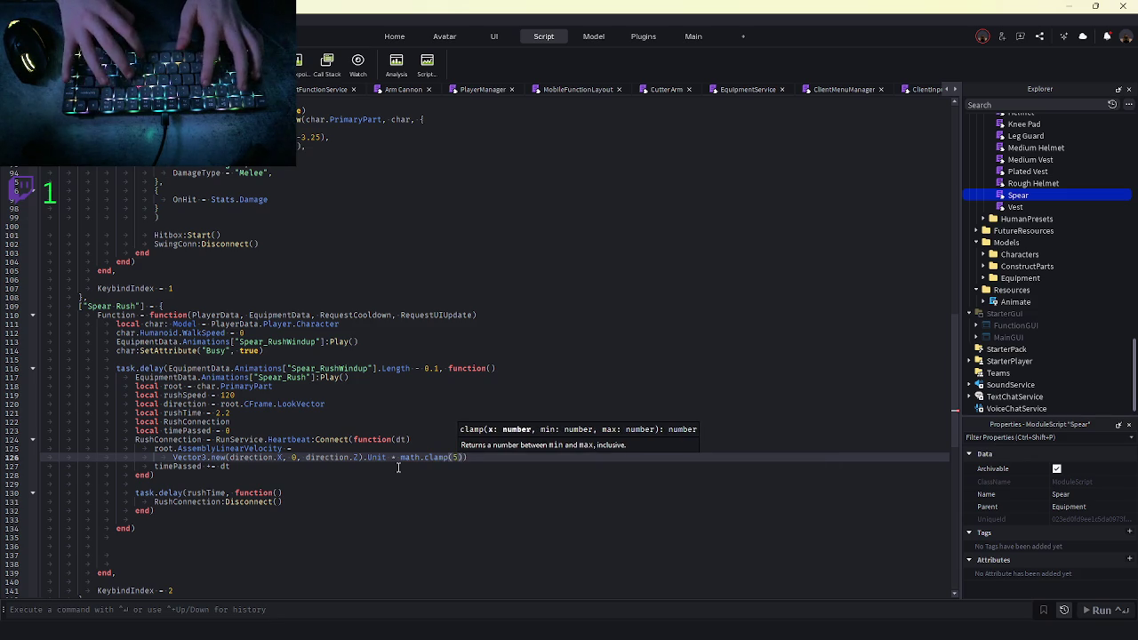
type("10,")
key("BackSpace")
key("BackSpace")
key("BackSpace")
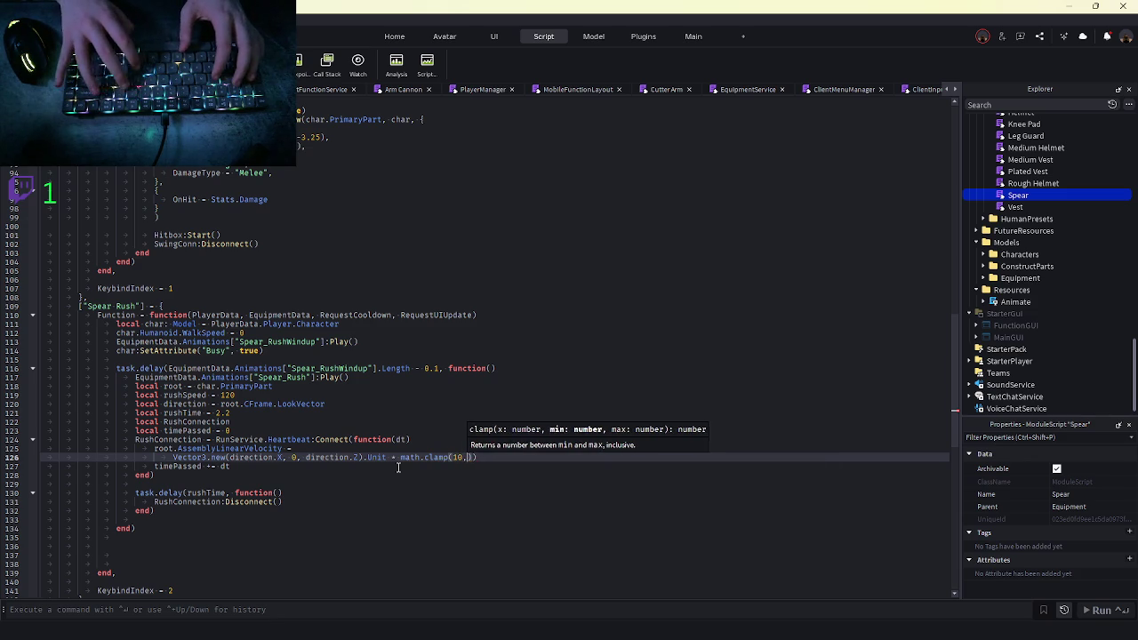
type("(rushSpeed - (5 * timePassed), 10")
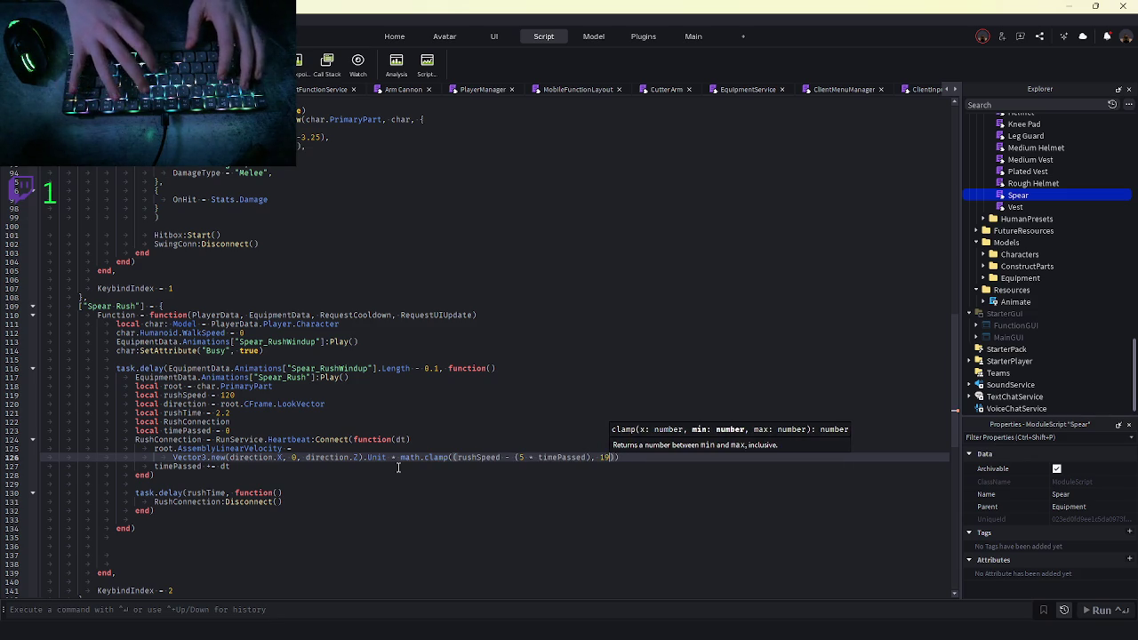
type(", ")
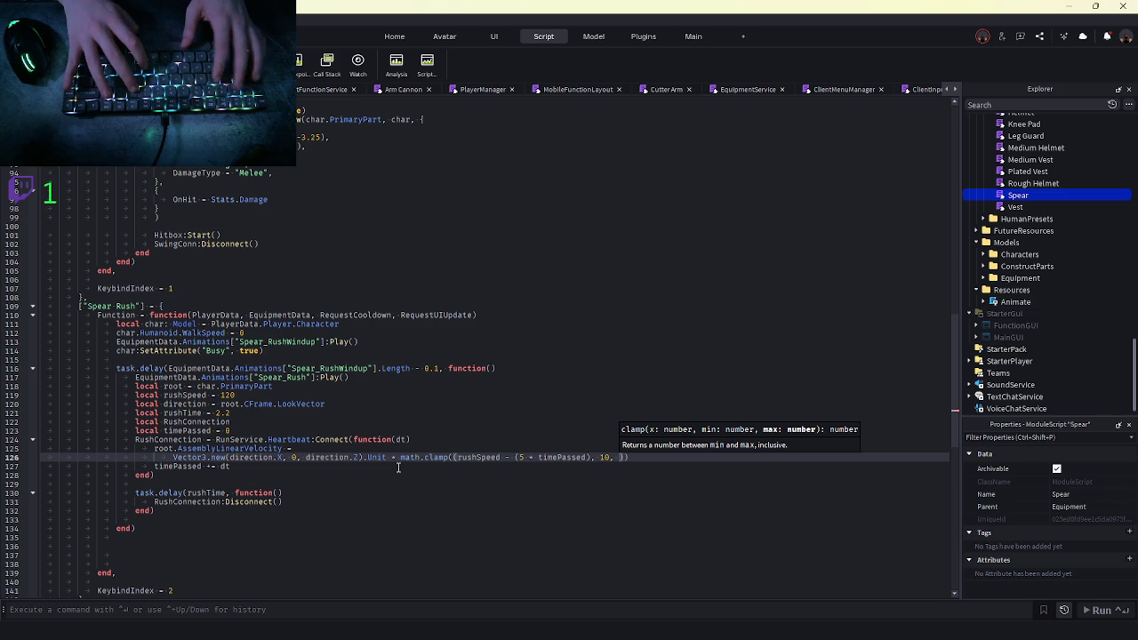
type("1")
key("BackSpace")
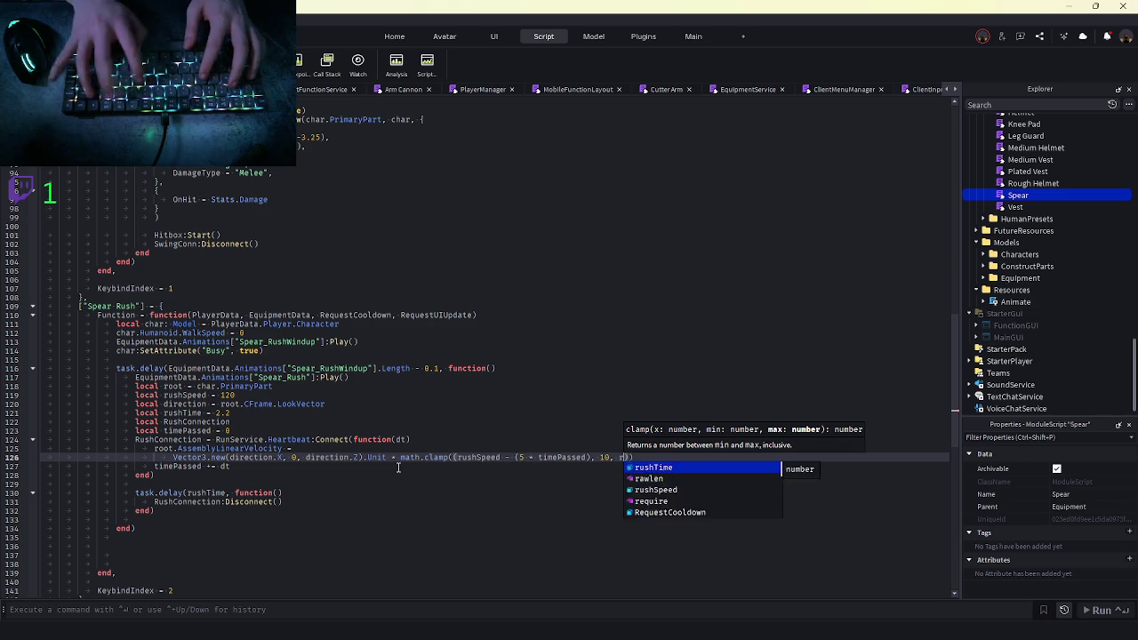
type("rushSpeed")
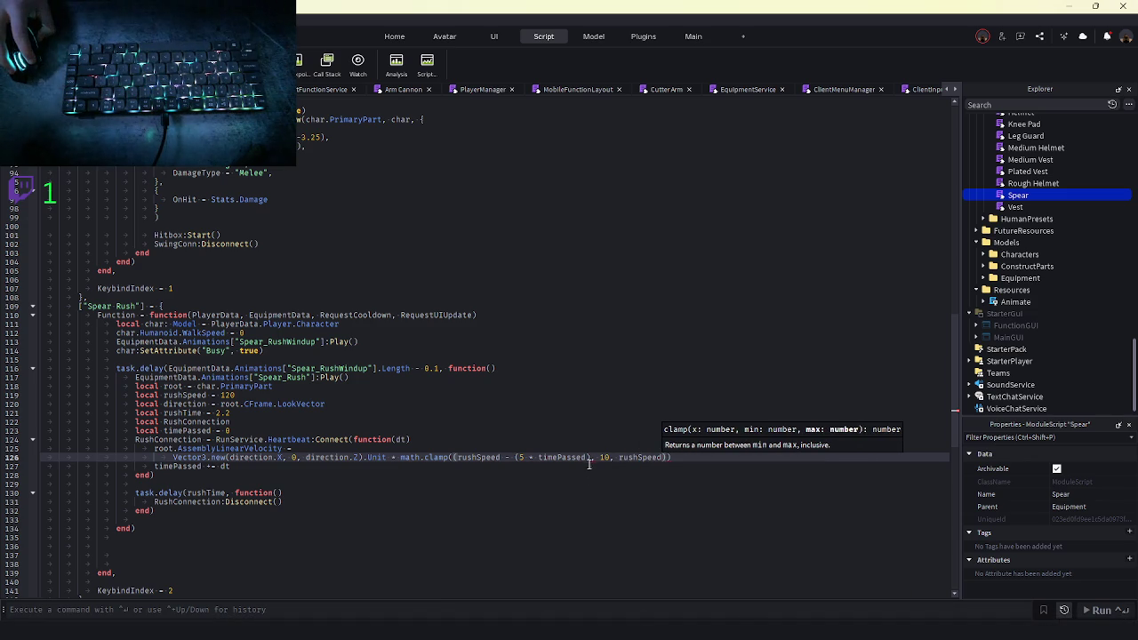
left_click(457, 459)
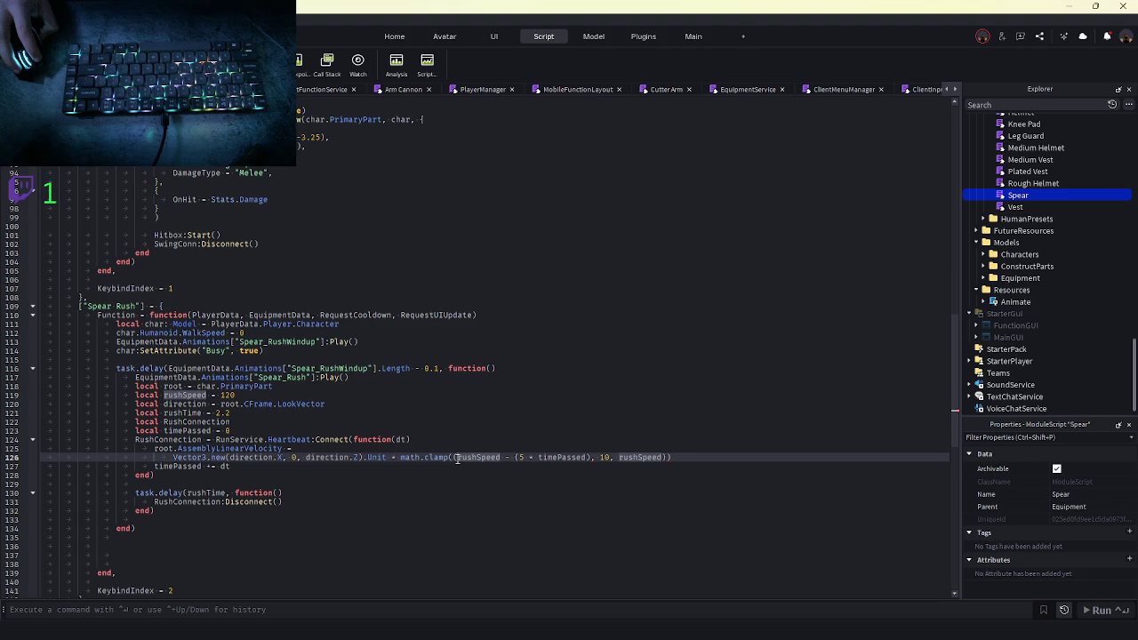
type("(")
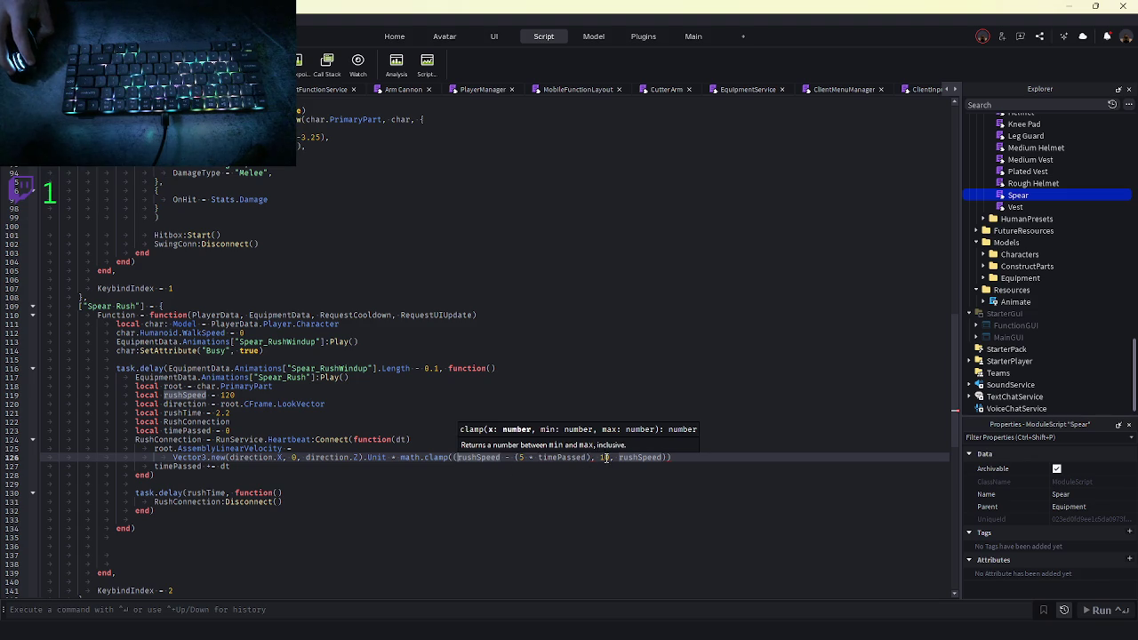
left_click(636, 457)
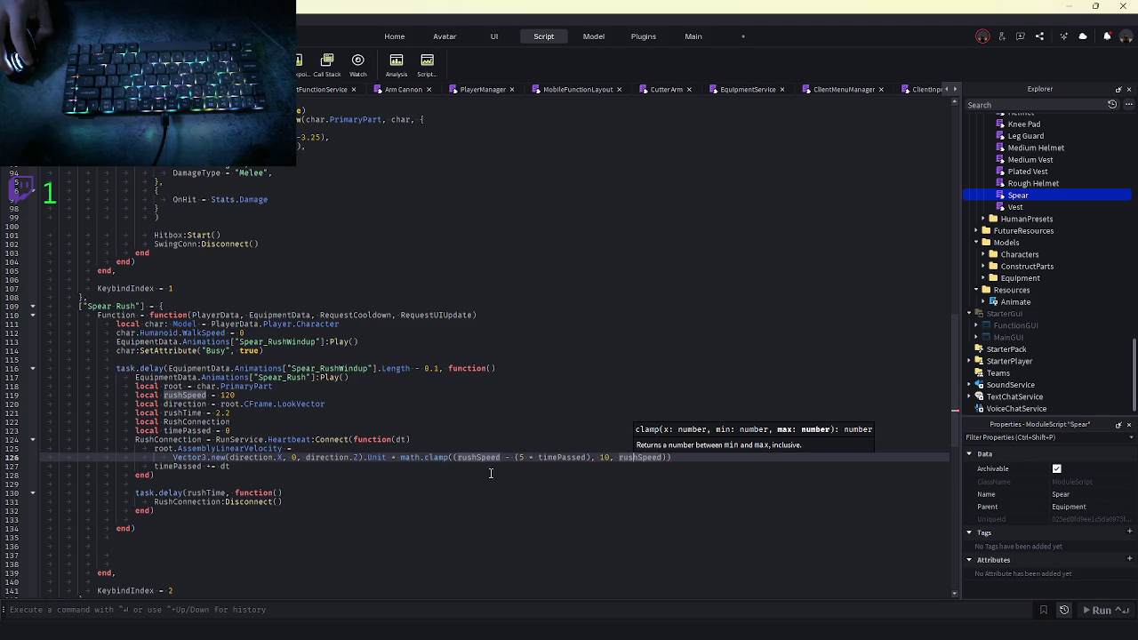
left_click(464, 476)
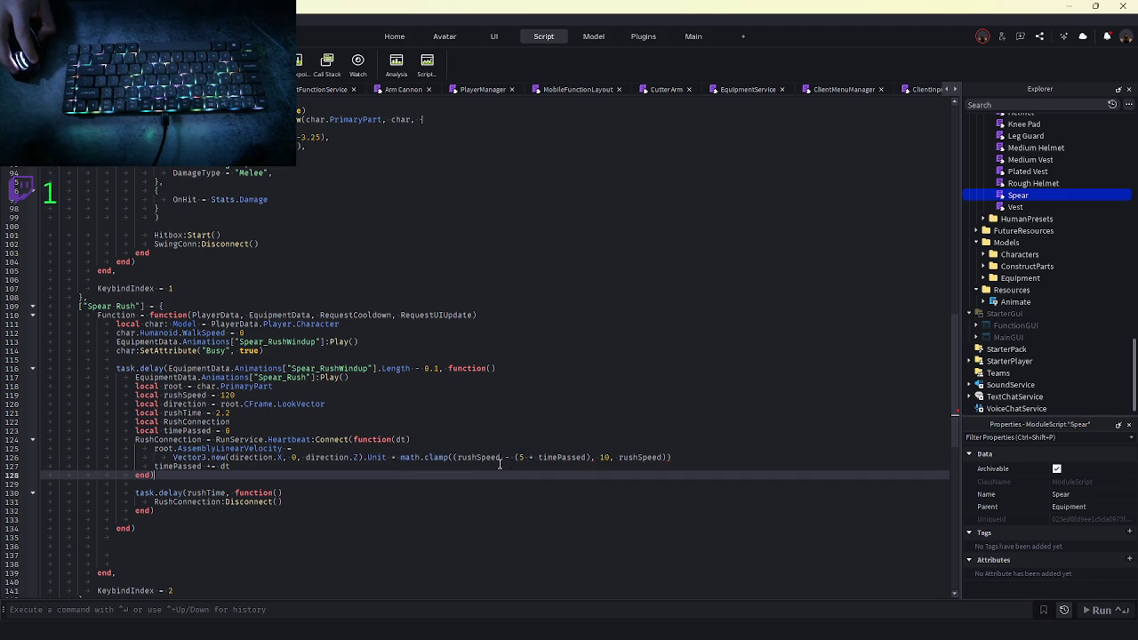
left_click(699, 457)
type(")")
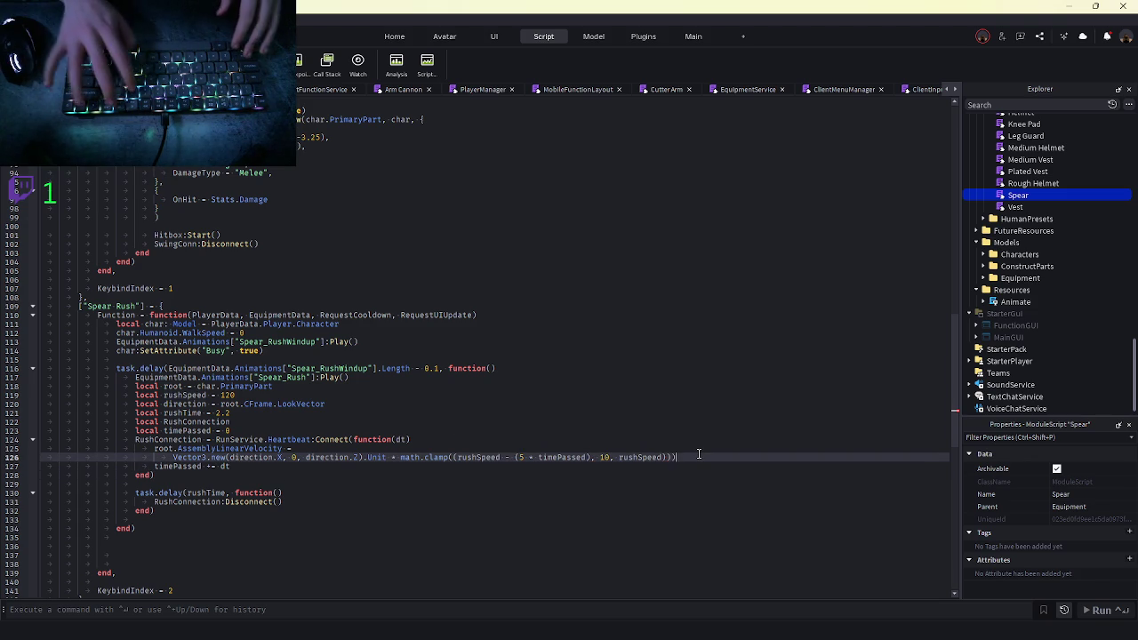
key("BackSpace")
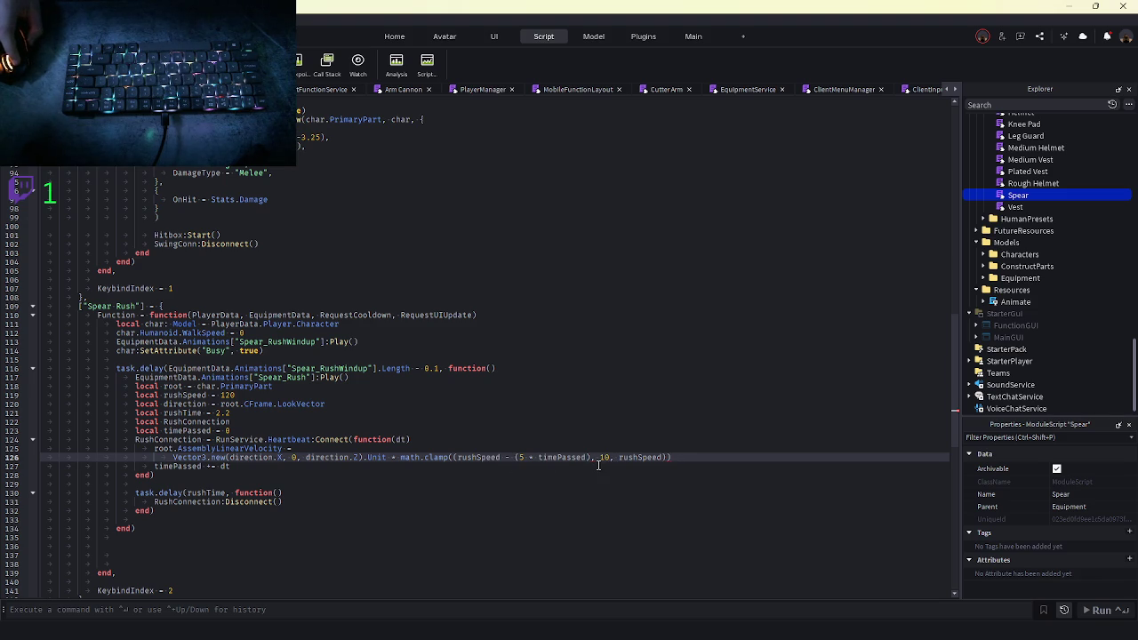
Remove the redundant and surplus brackets around the clamp arguments, then start a playtest
left_click(460, 456)
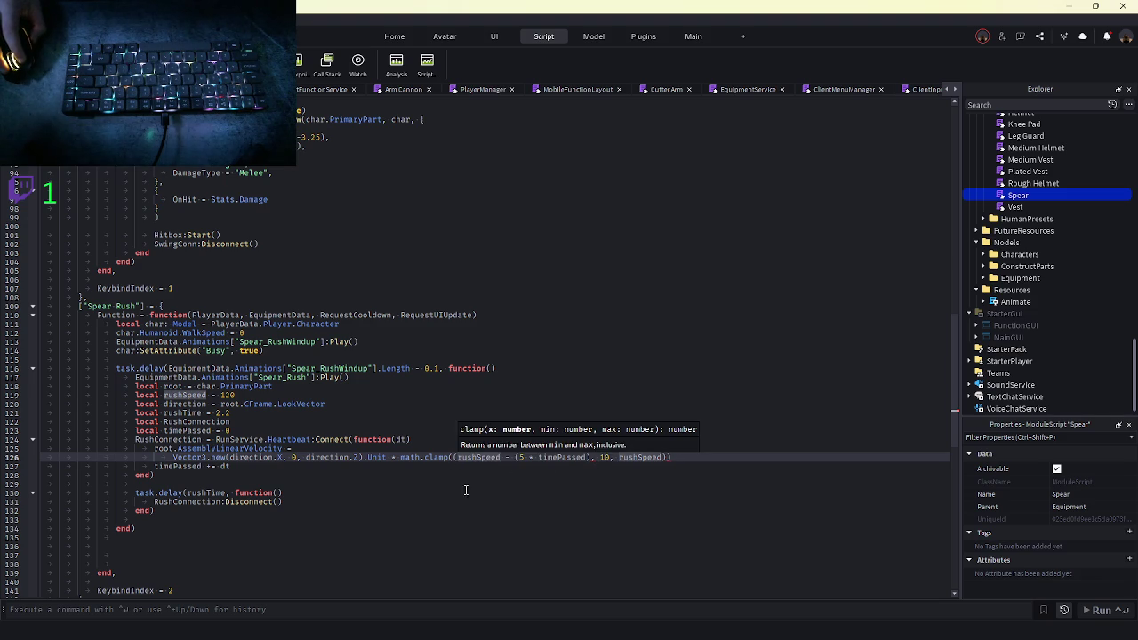
key("Delete")
left_click(582, 457)
key("BackSpace")
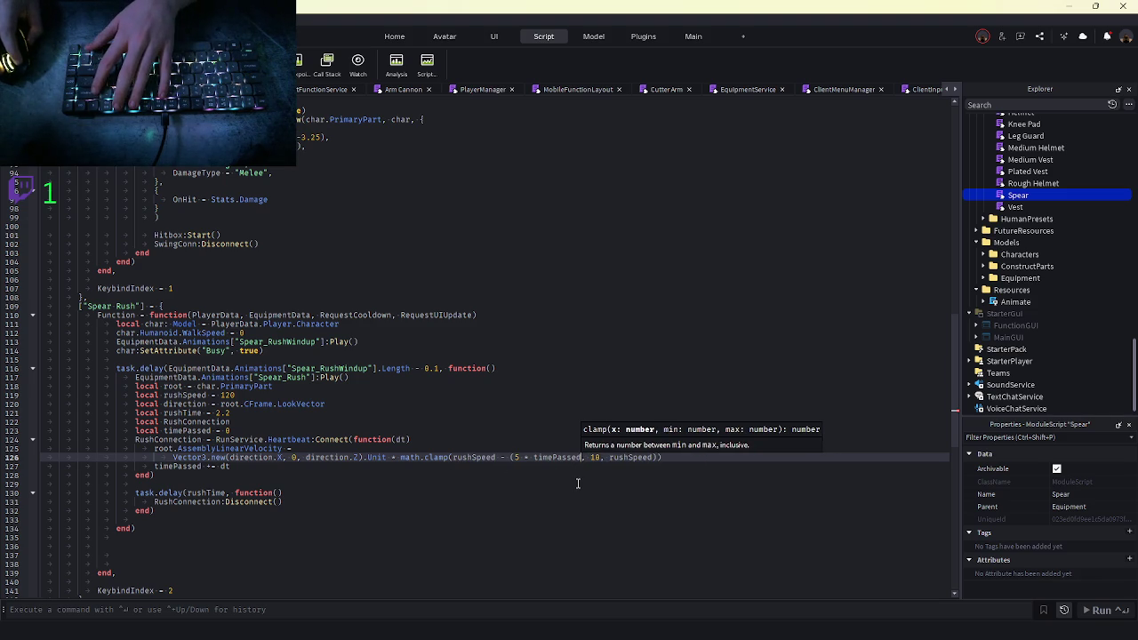
type(")")
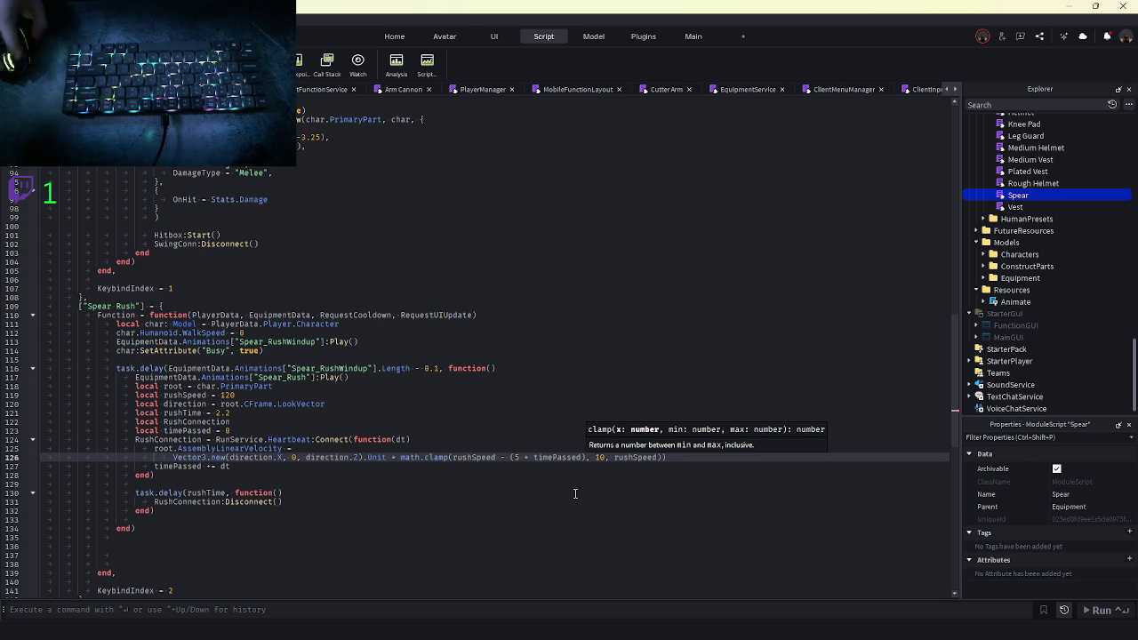
left_click(453, 493)
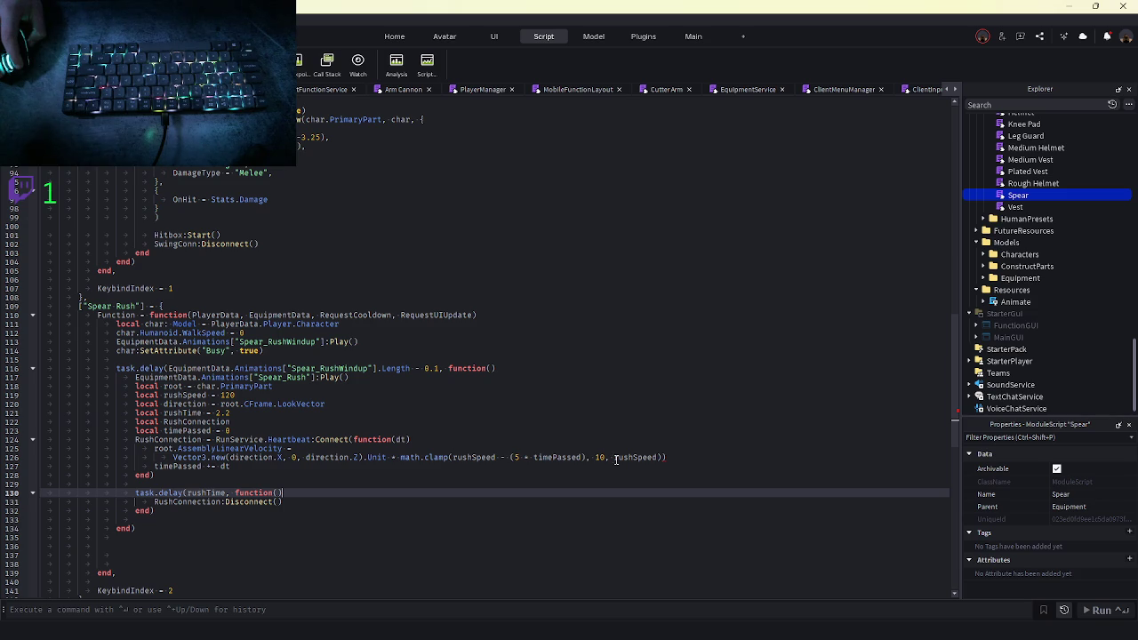
left_click(693, 456)
key("BackSpace")
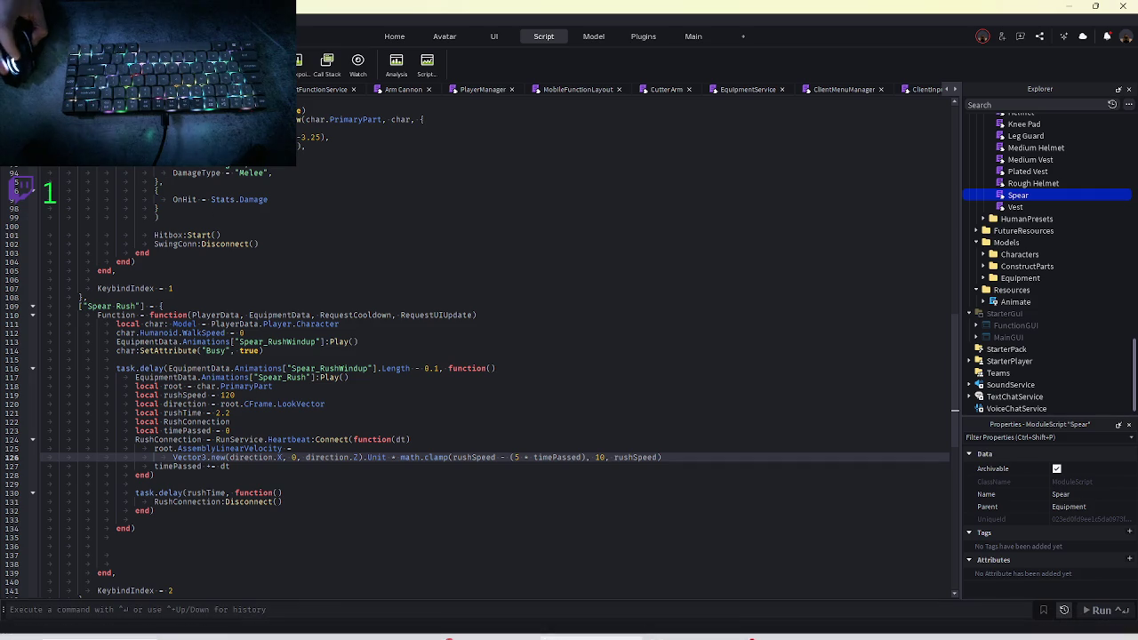
key("F5")
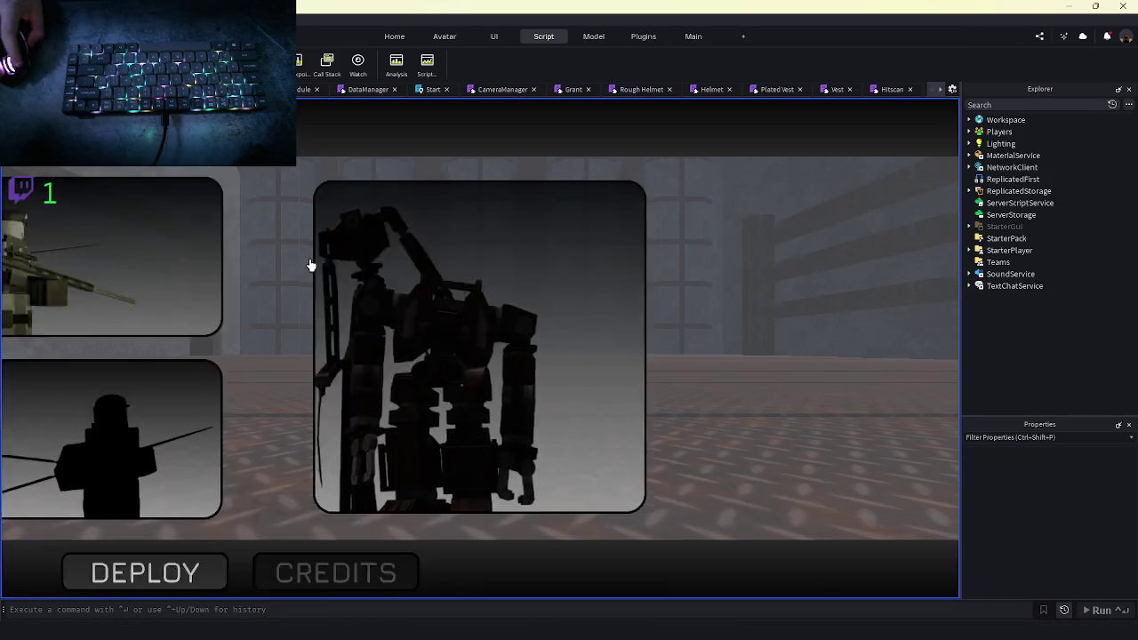
Spawn in with a character, stop the test, and reopen Spear at the clamped rush code
left_click(400, 564)
left_click(400, 564)
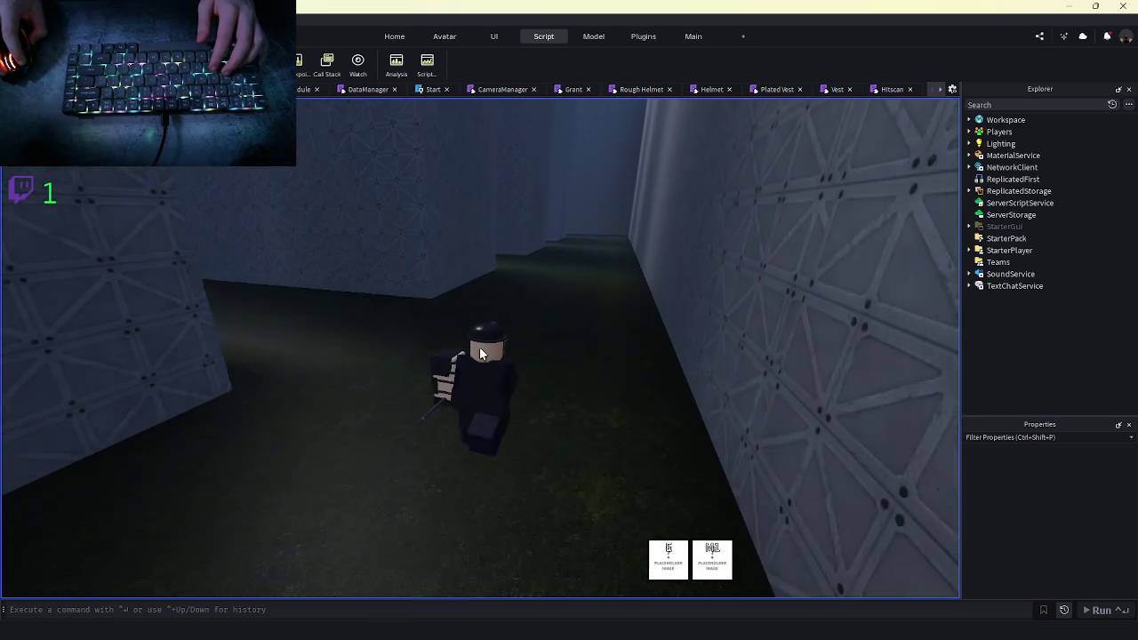
key("shift+F5")
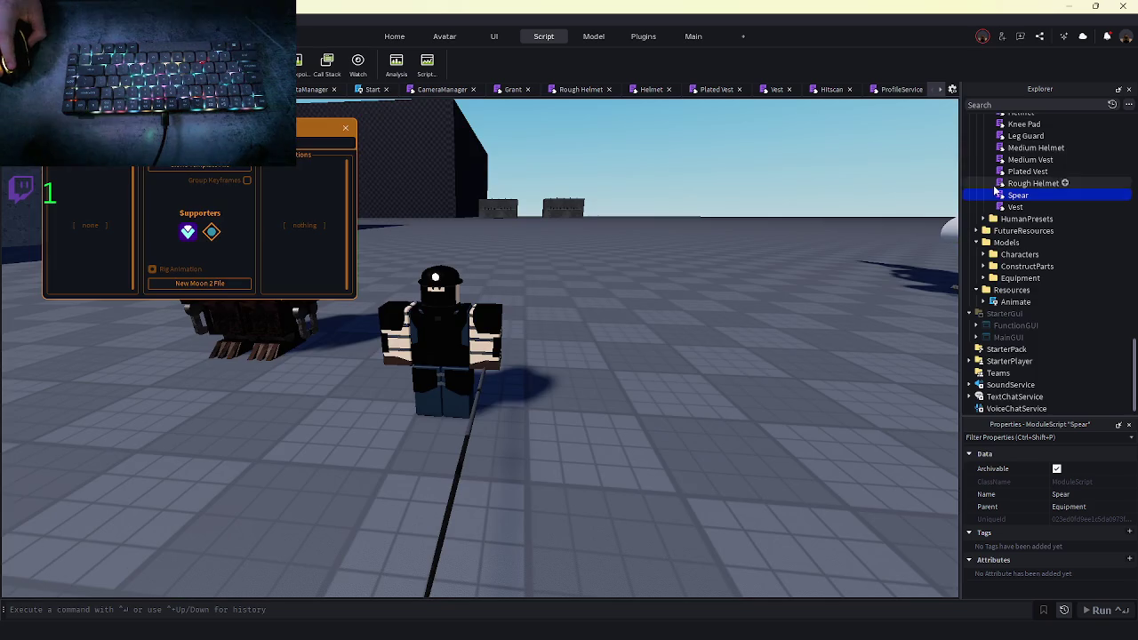
double_click(1013, 194)
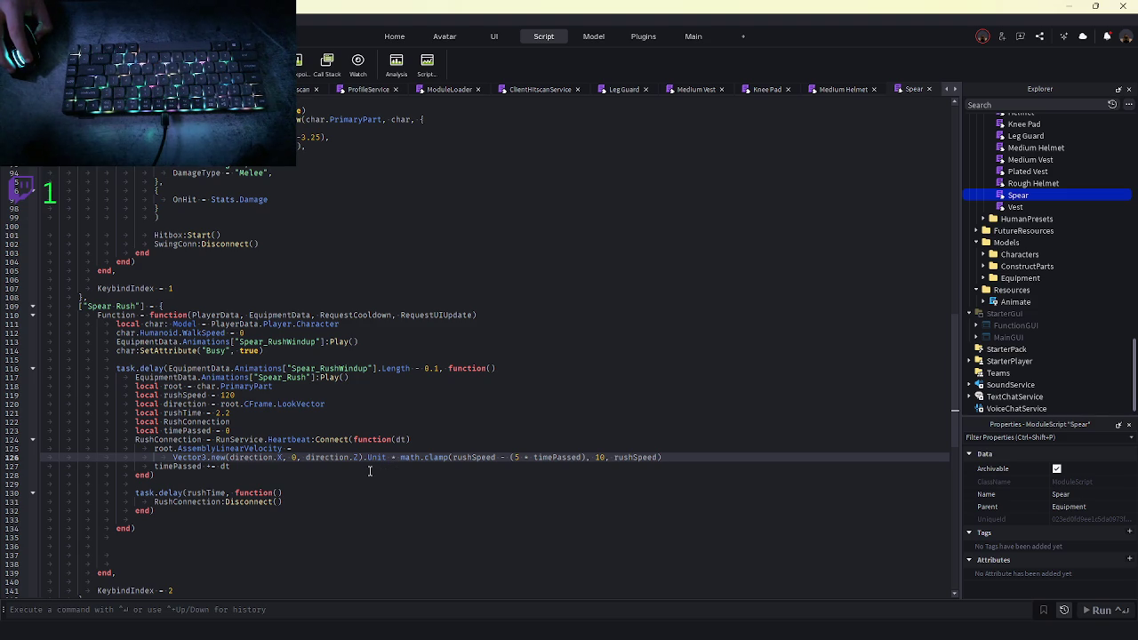
Change the decay multiplier in (5 * timePassed) on line 126 from 5 to 10
double_click(551, 458)
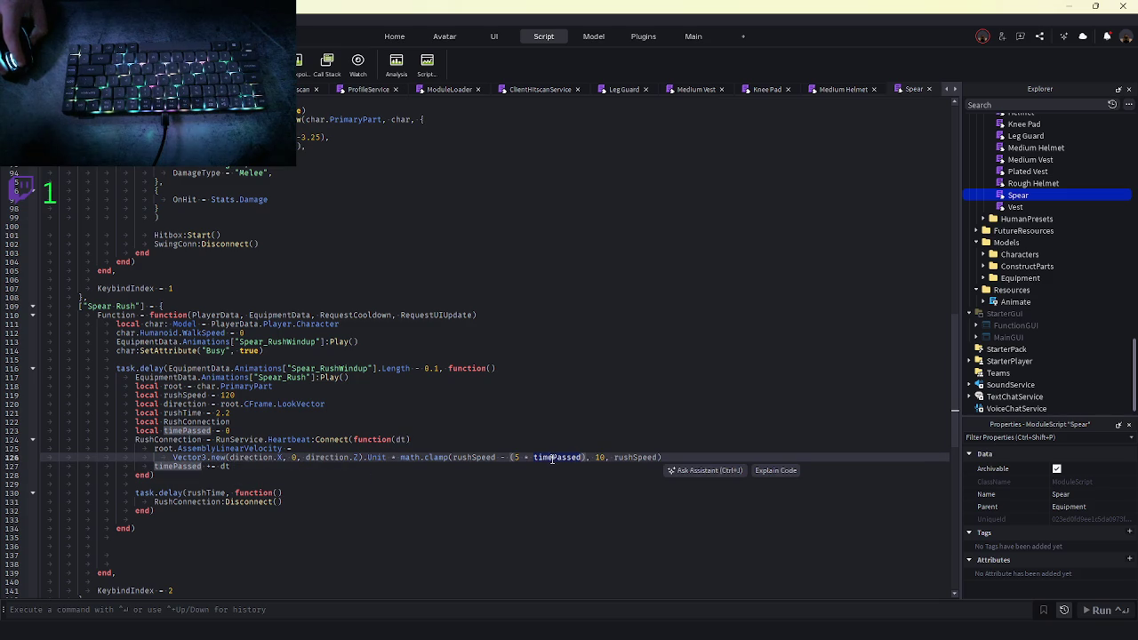
left_click(231, 465)
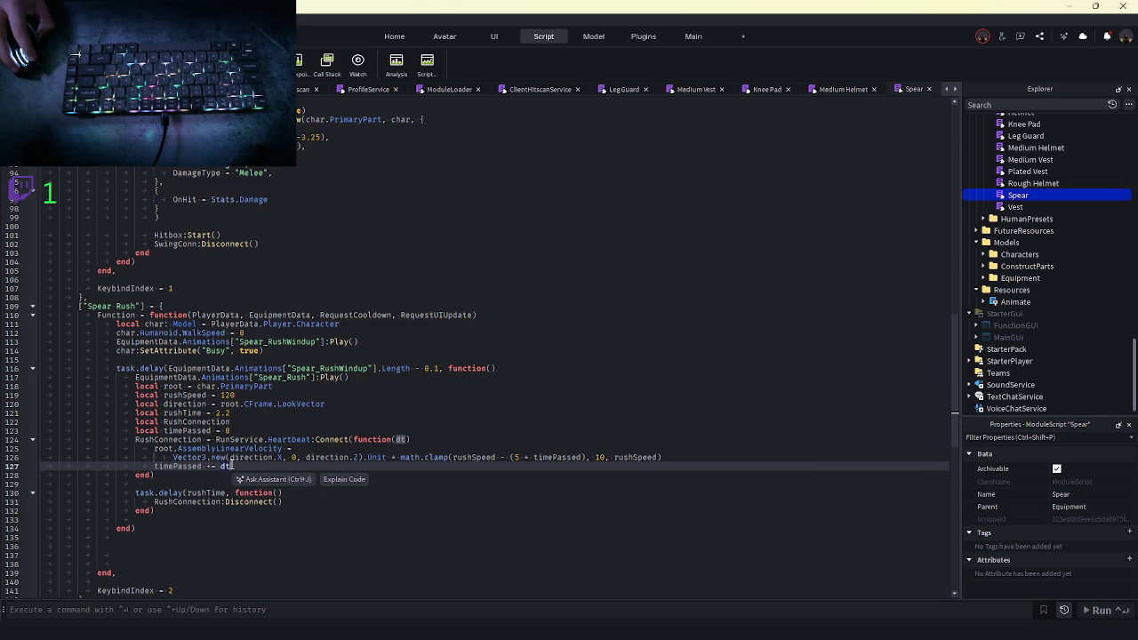
key("Right")
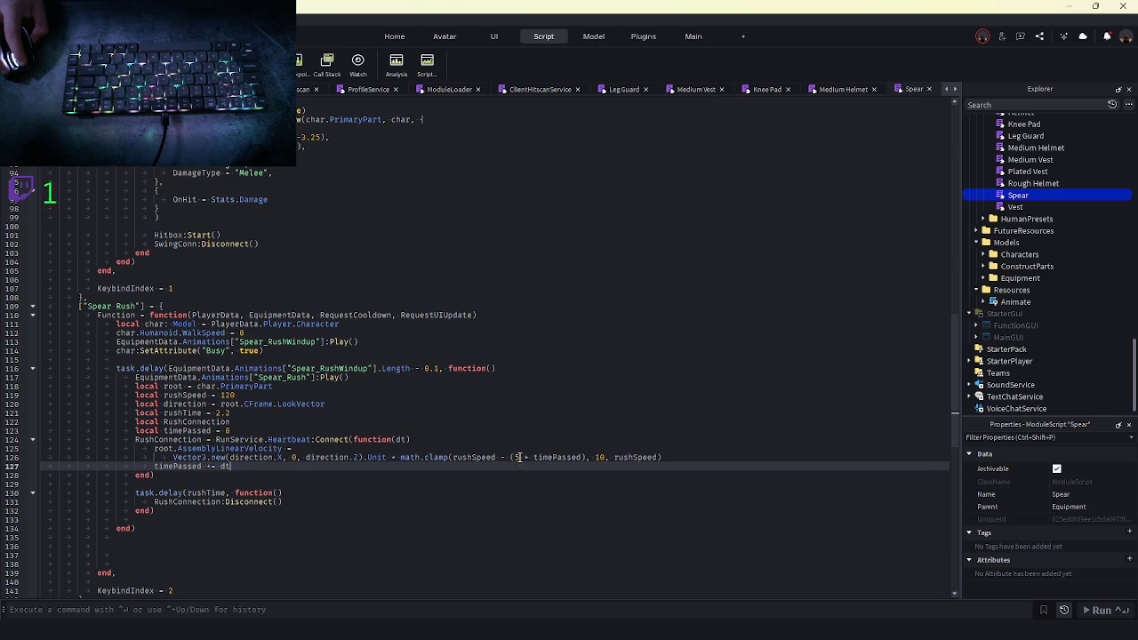
double_click(517, 457)
type("10")
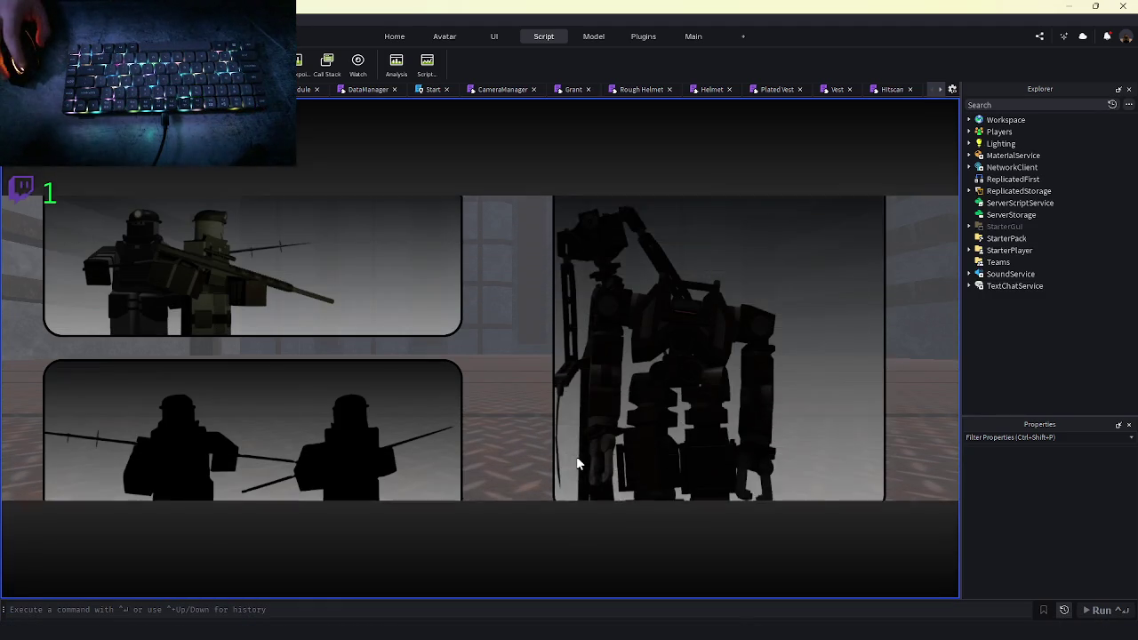
Spawn with a chosen character, fire Spear Rush with C, then stop the playtest
left_click(407, 565)
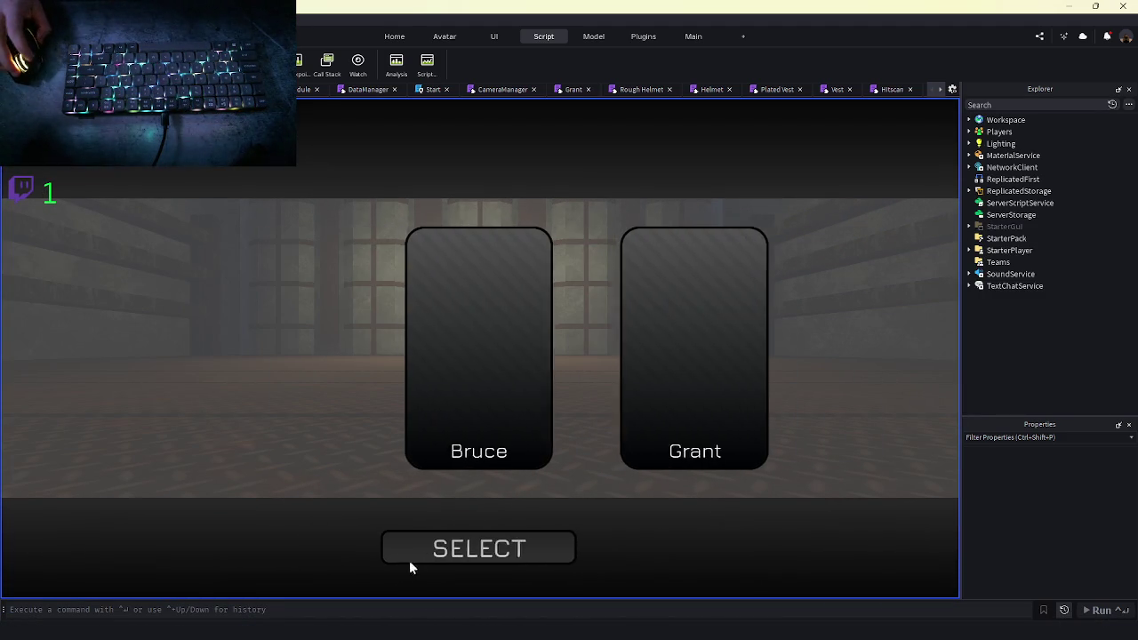
left_click(436, 562)
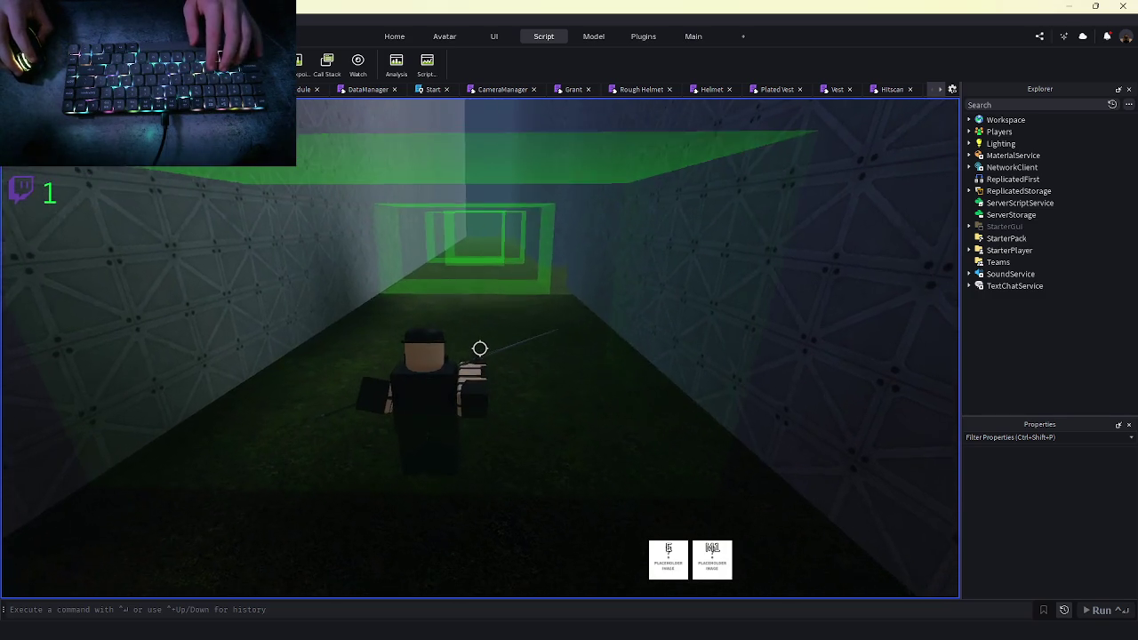
key("c")
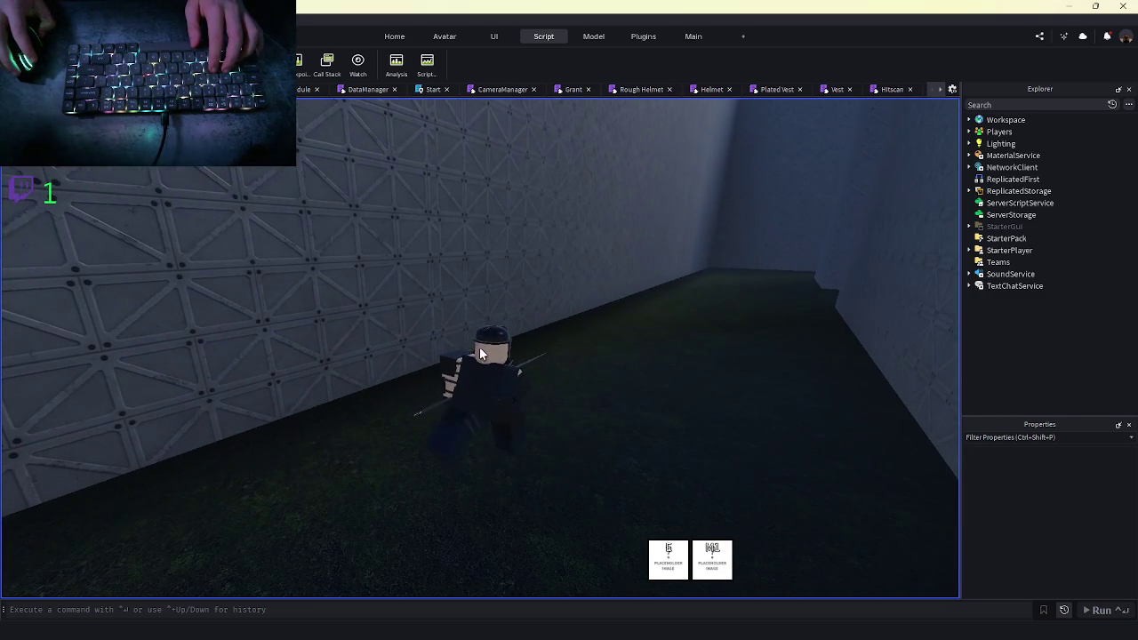
key("shift+F5")
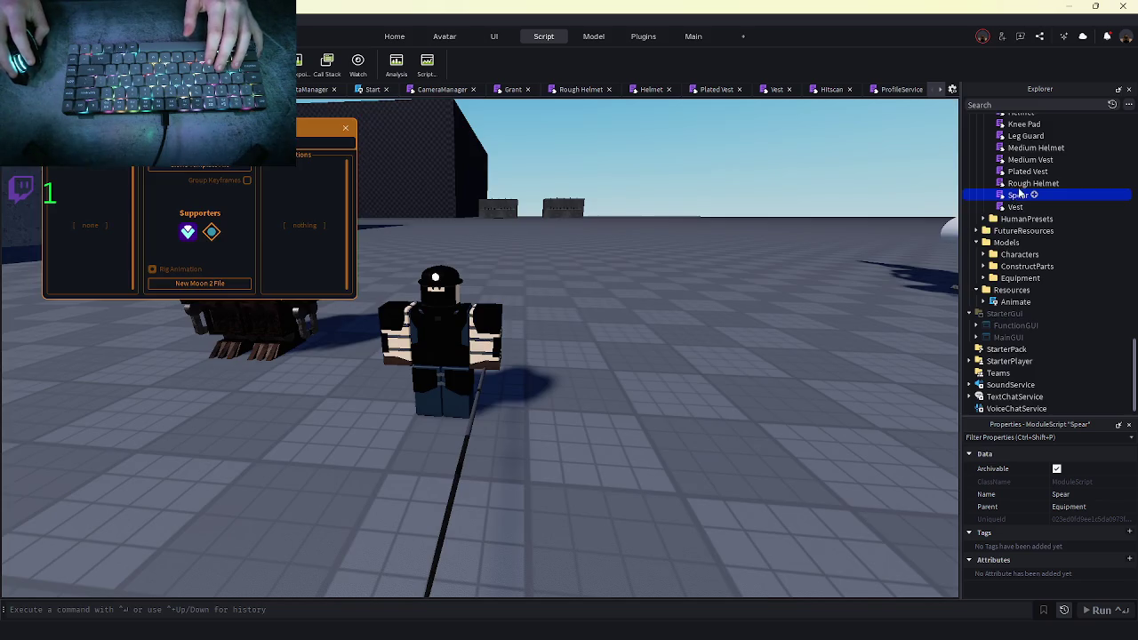
Raise the decay multiplier from 10 to 30 and playtest it once
double_click(1006, 194)
key("BackSpace")
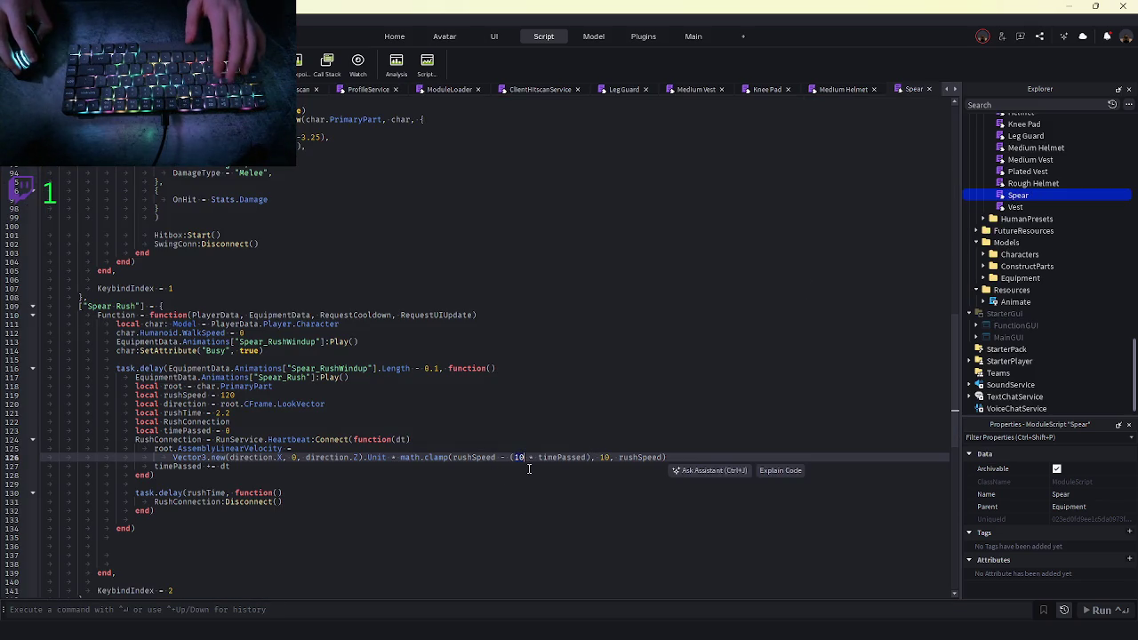
type("3")
key("F5")
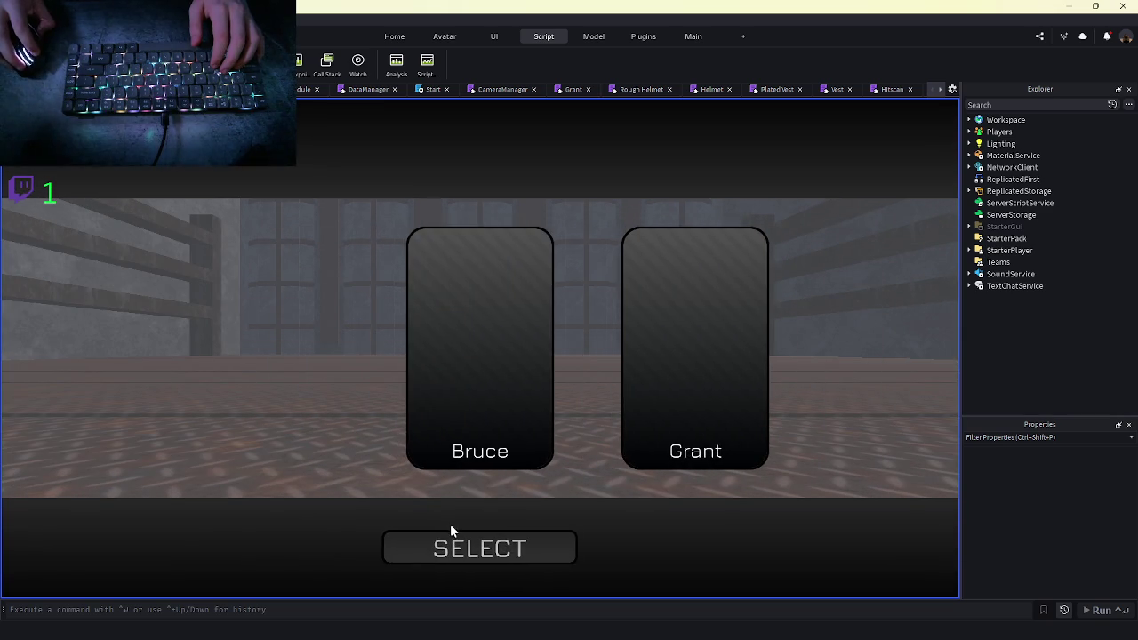
left_click(454, 544)
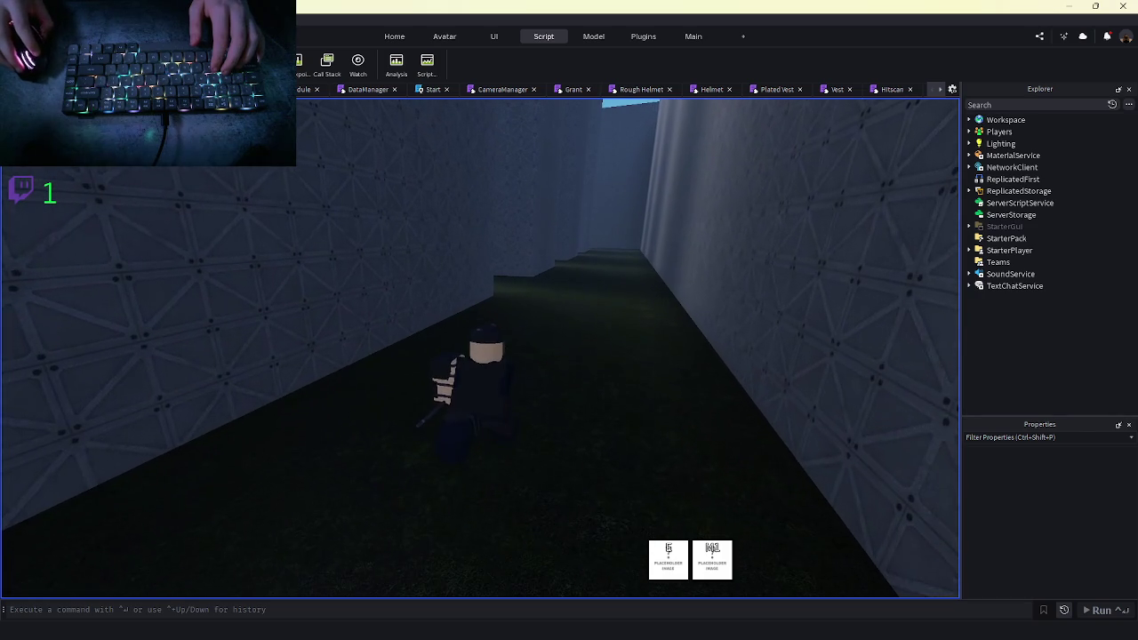
key("shift+F5")
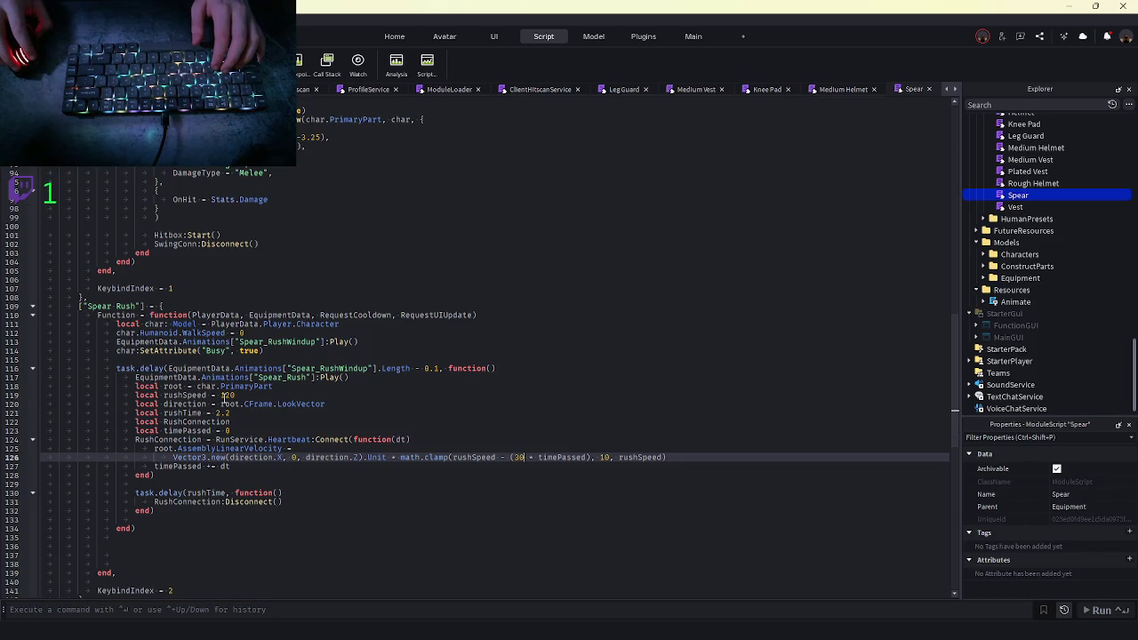
Set rushSpeed on line 119 to 200 and start another playtest
double_click(227, 395)
type("200")
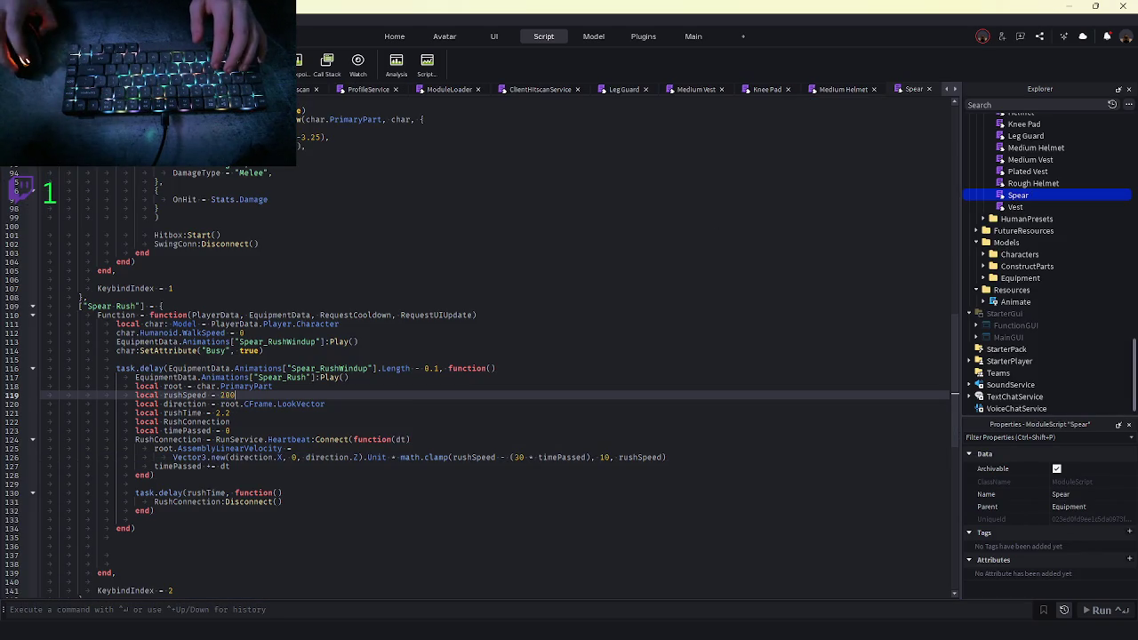
key("F5")
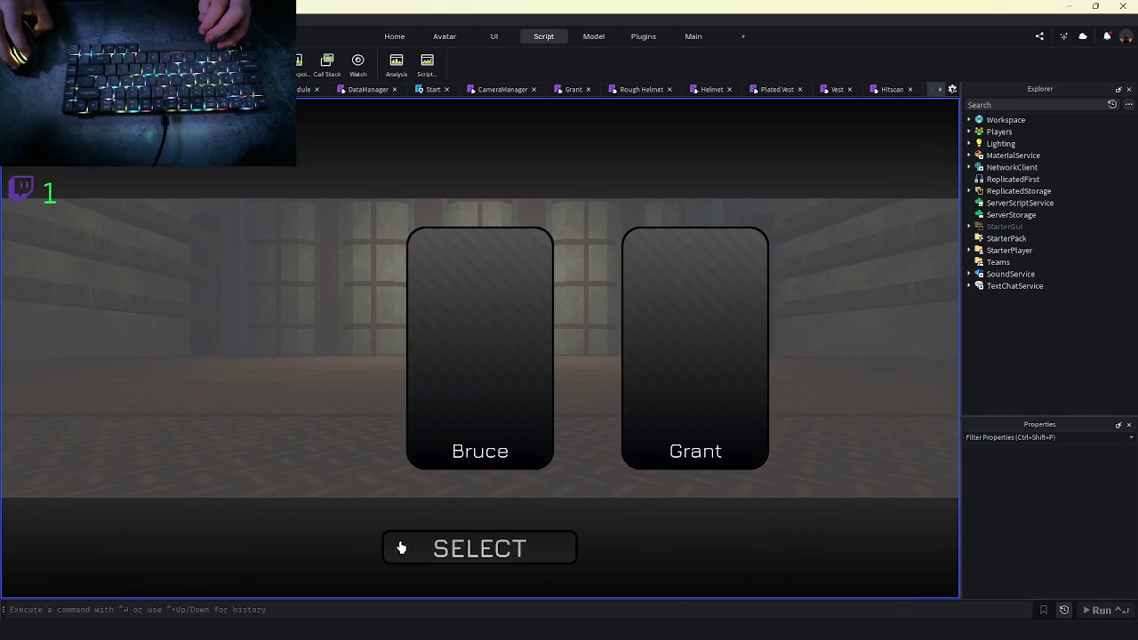
Deploy a character into the corridor to try the rushSpeed 200 dash, then stop
left_click(396, 543)
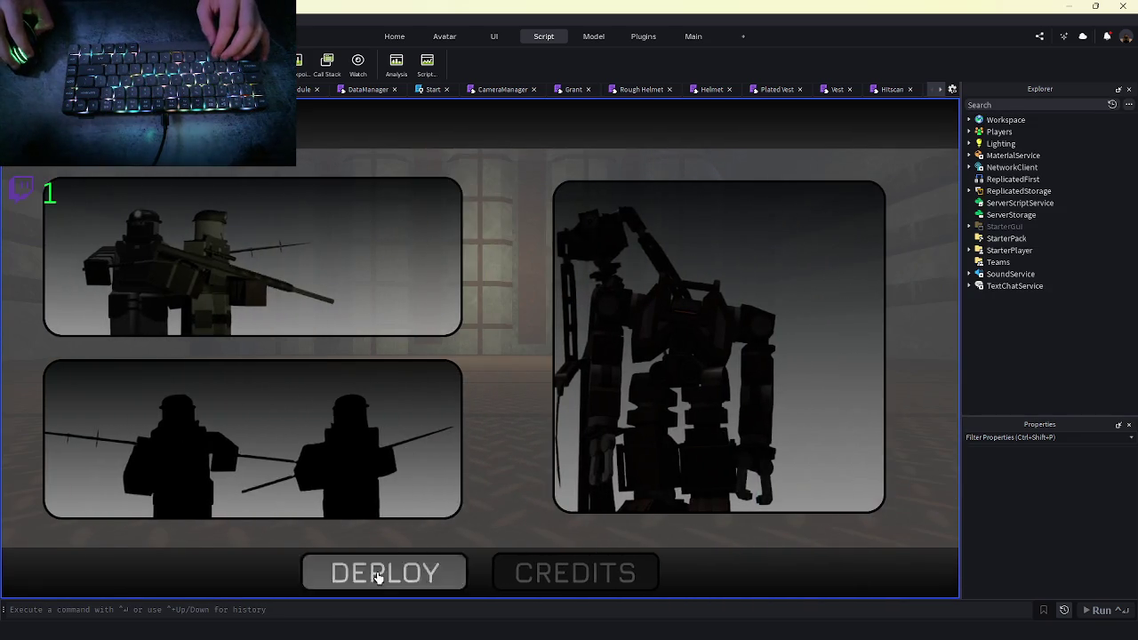
left_click(379, 574)
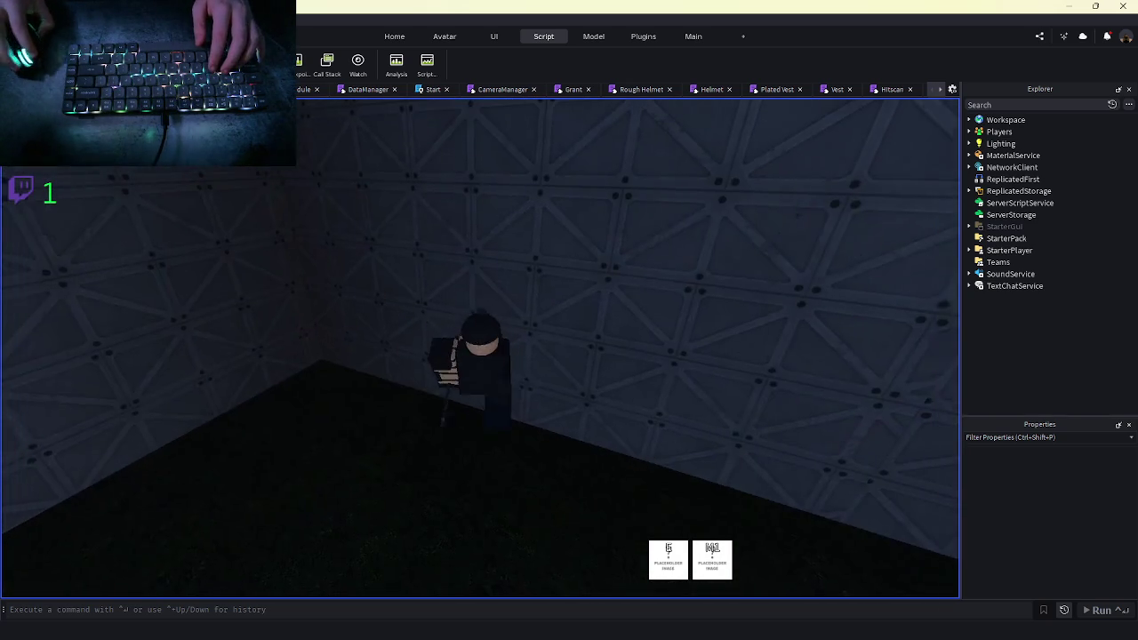
key("shift+F5")
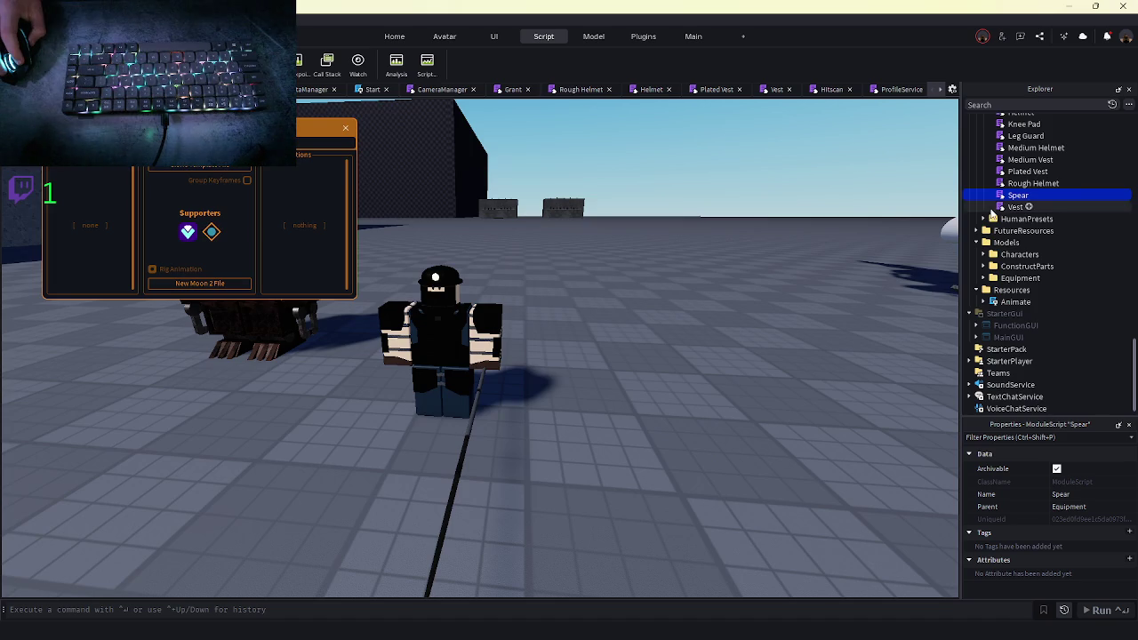
Lower rushSpeed from 200 to 160 and the decay multiplier from 30 to 25, then playtest
scroll(242, 349, "down", 3)
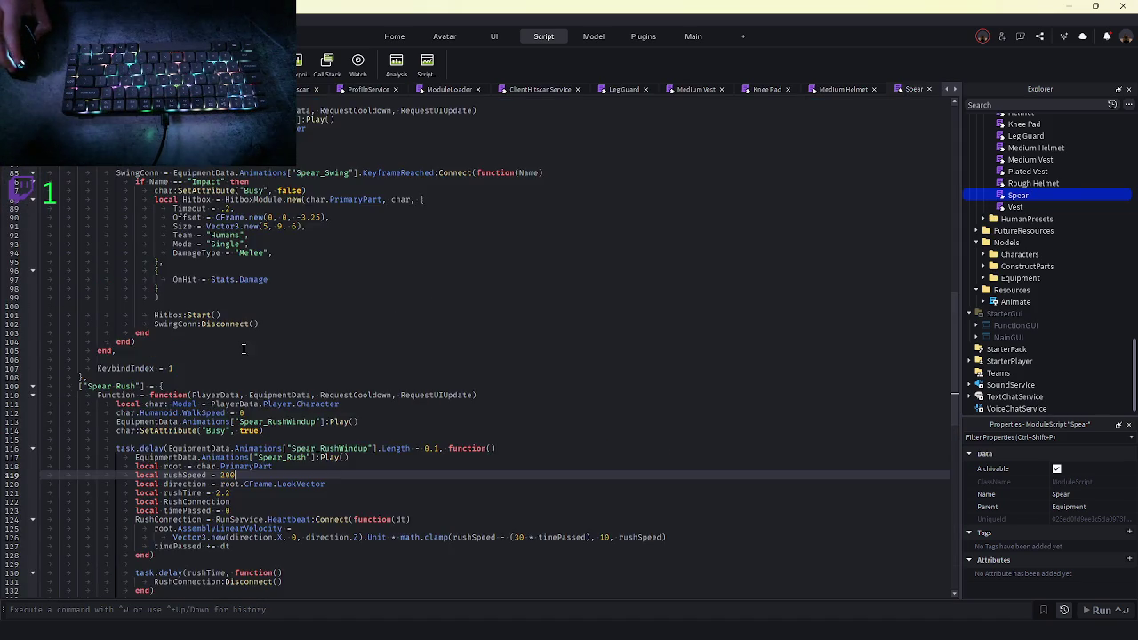
scroll(239, 356, "up", 3)
double_click(228, 394)
type("160")
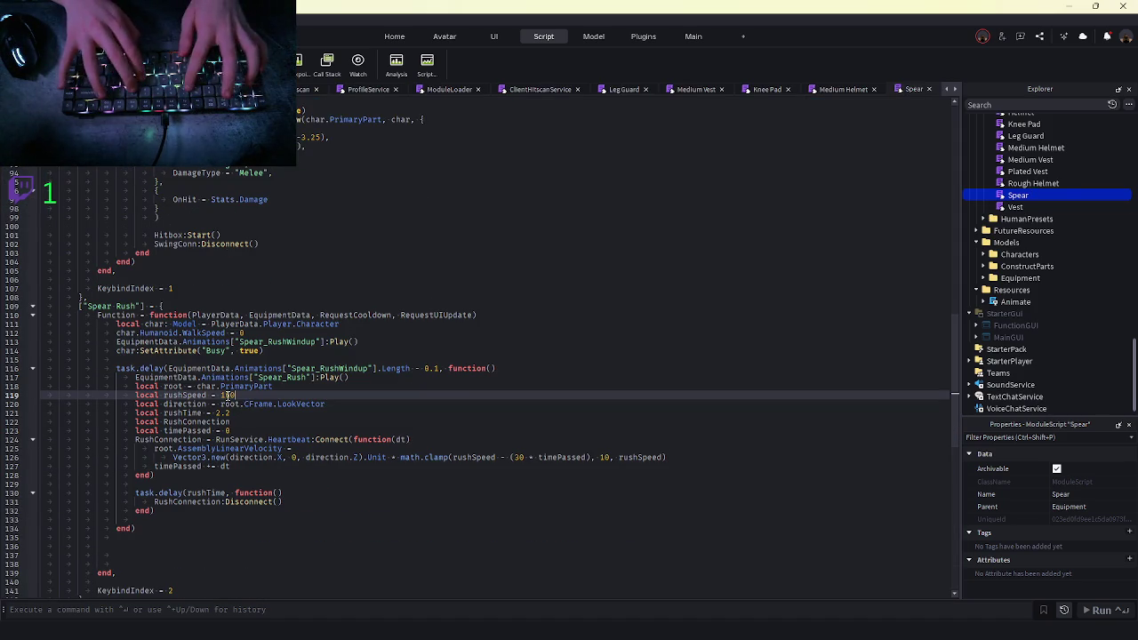
double_click(517, 457)
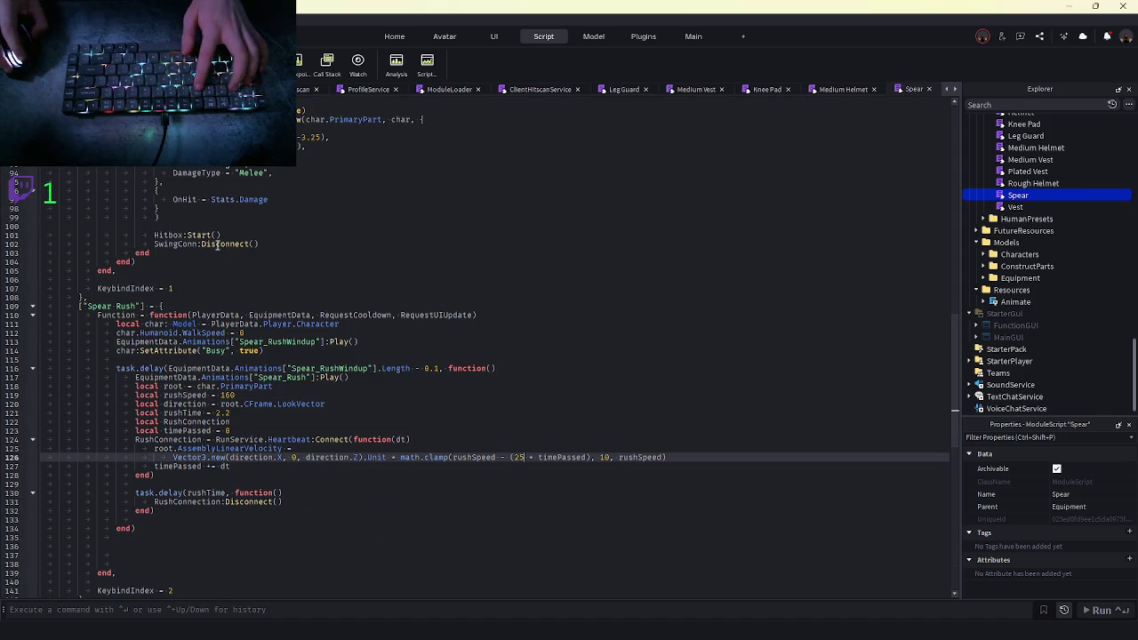
type("25")
key("F5")
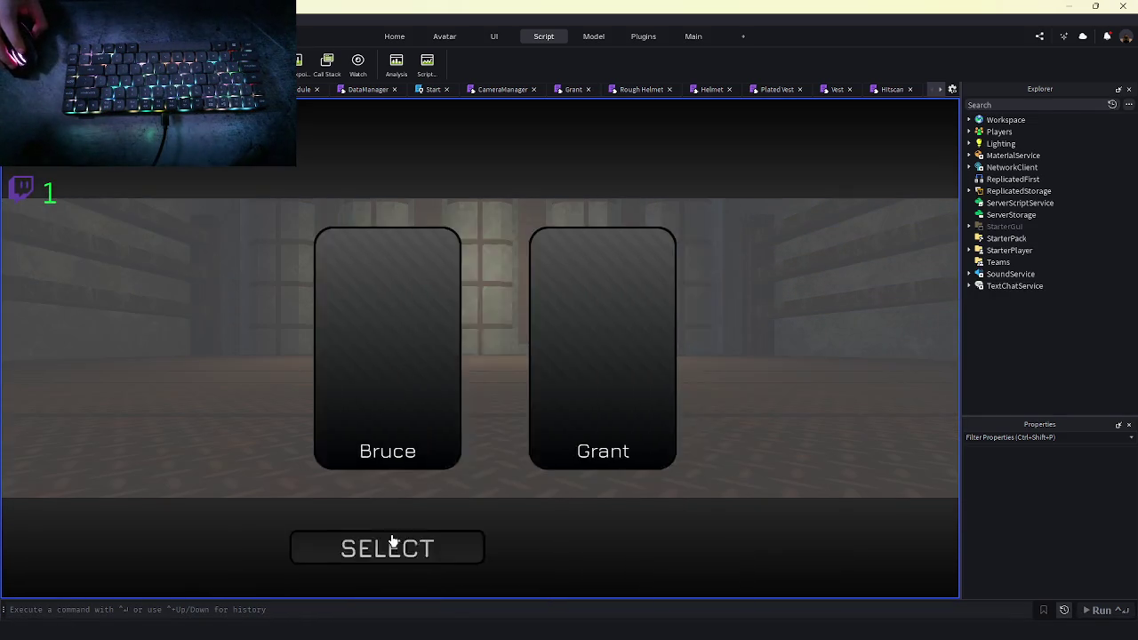
Deploy and select the character to spawn a spear-holding soldier onto the test map
left_click(434, 551)
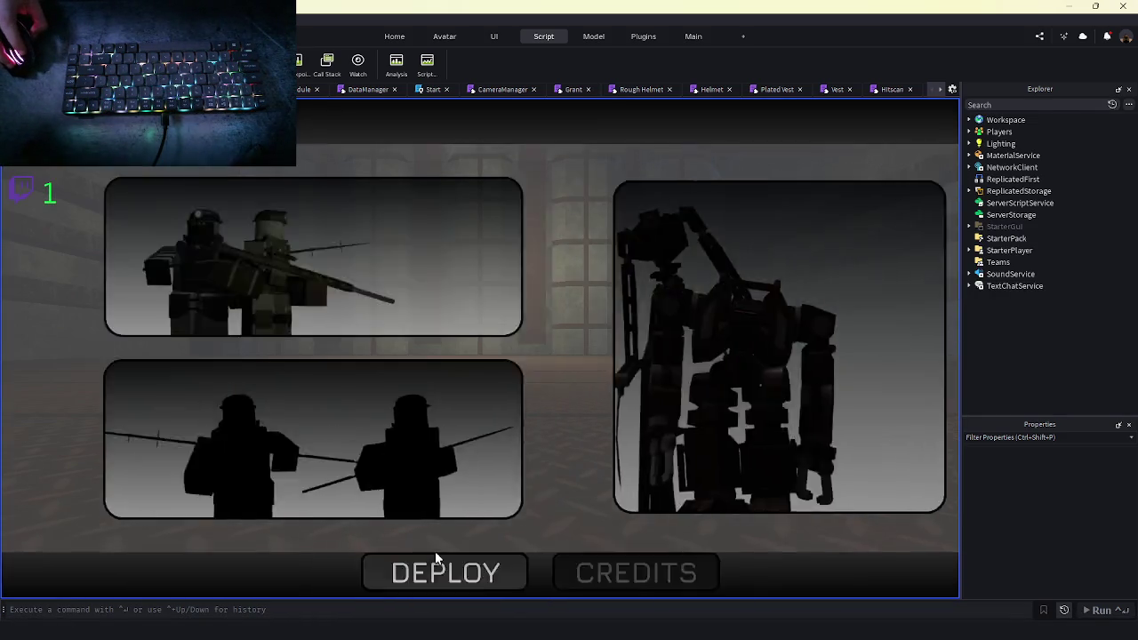
left_click(434, 569)
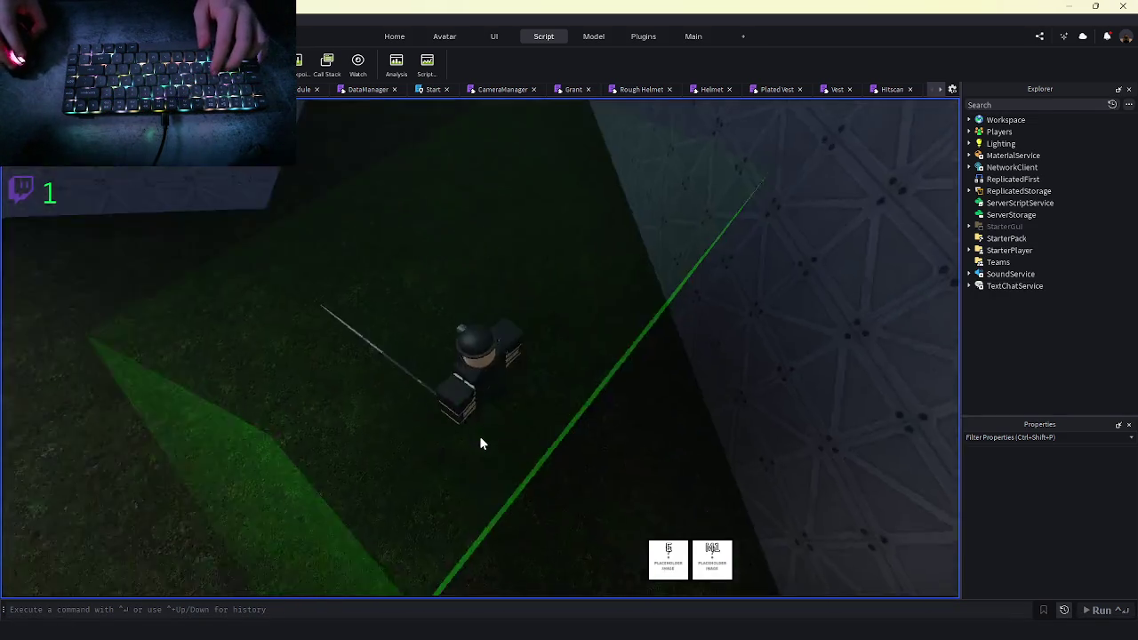